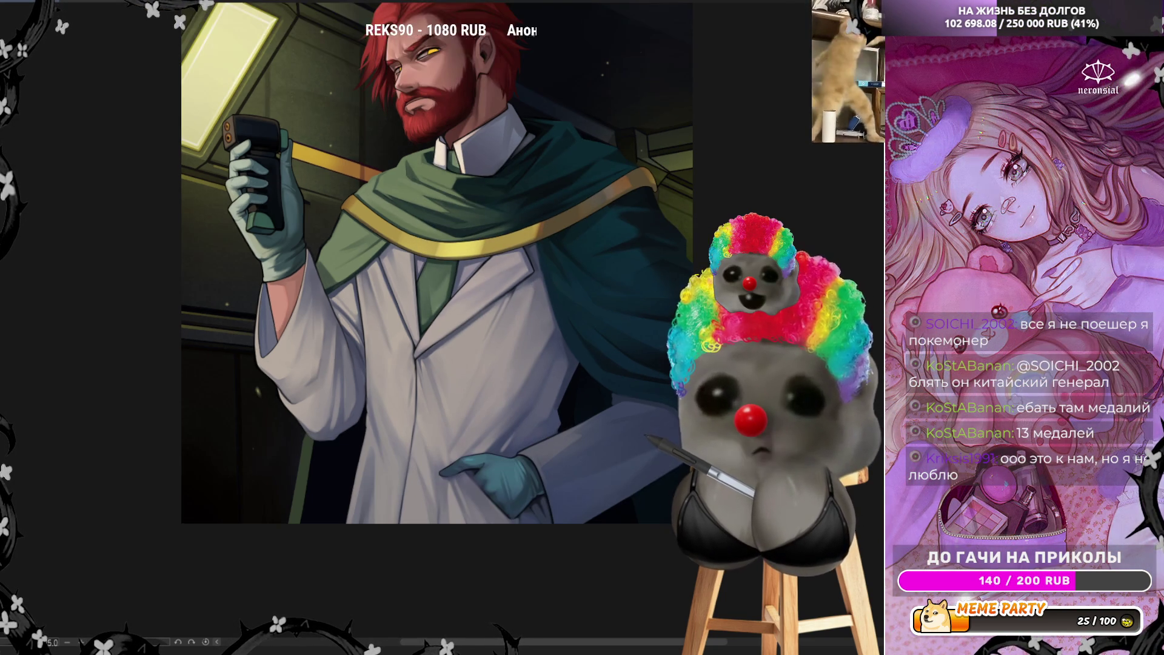
- Enter the avatar editor and adjust the colour tint of the тело body sprite
scroll(400, 285, up, 2)
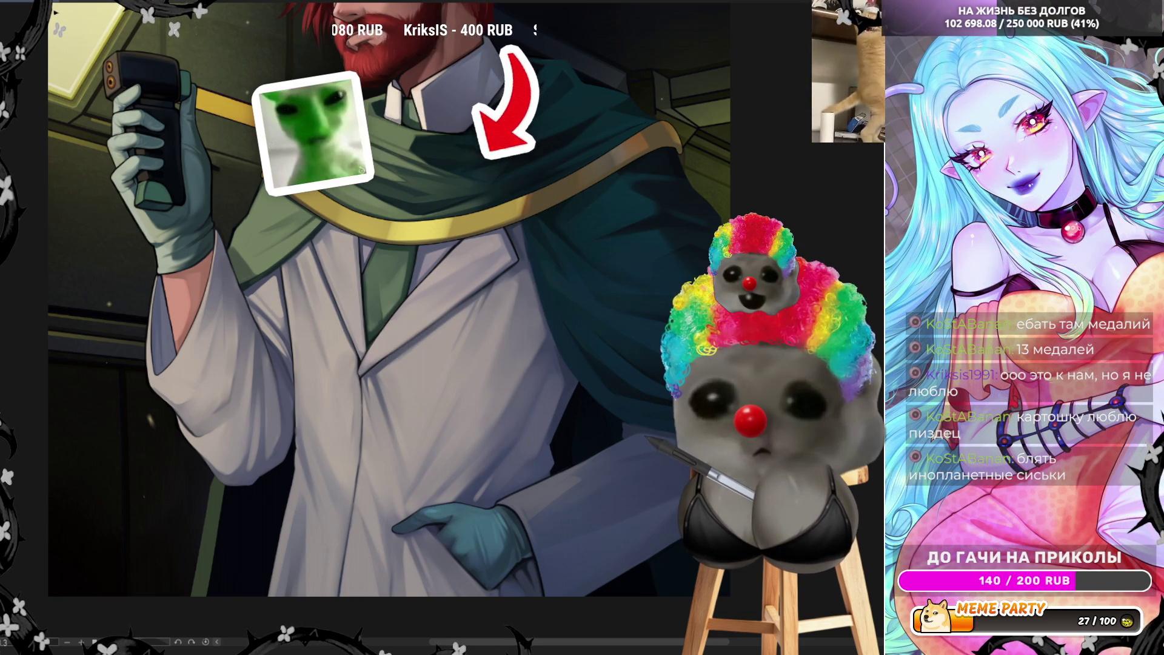
right_click(223, 126)
click(250, 135)
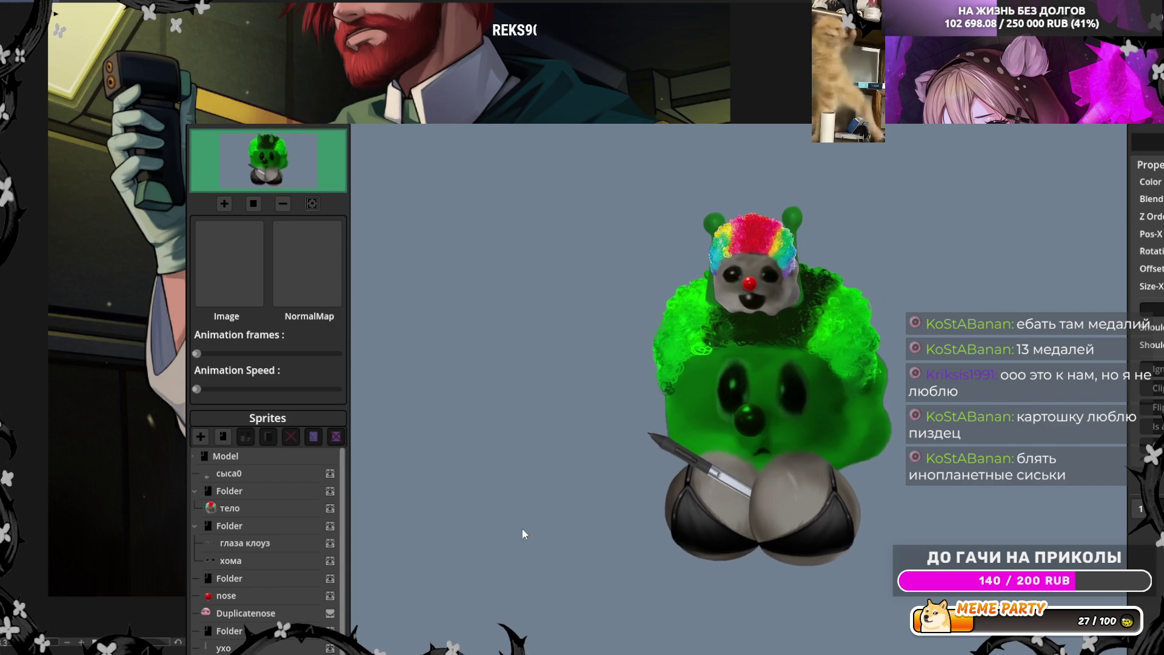
click(231, 508)
click(1158, 182)
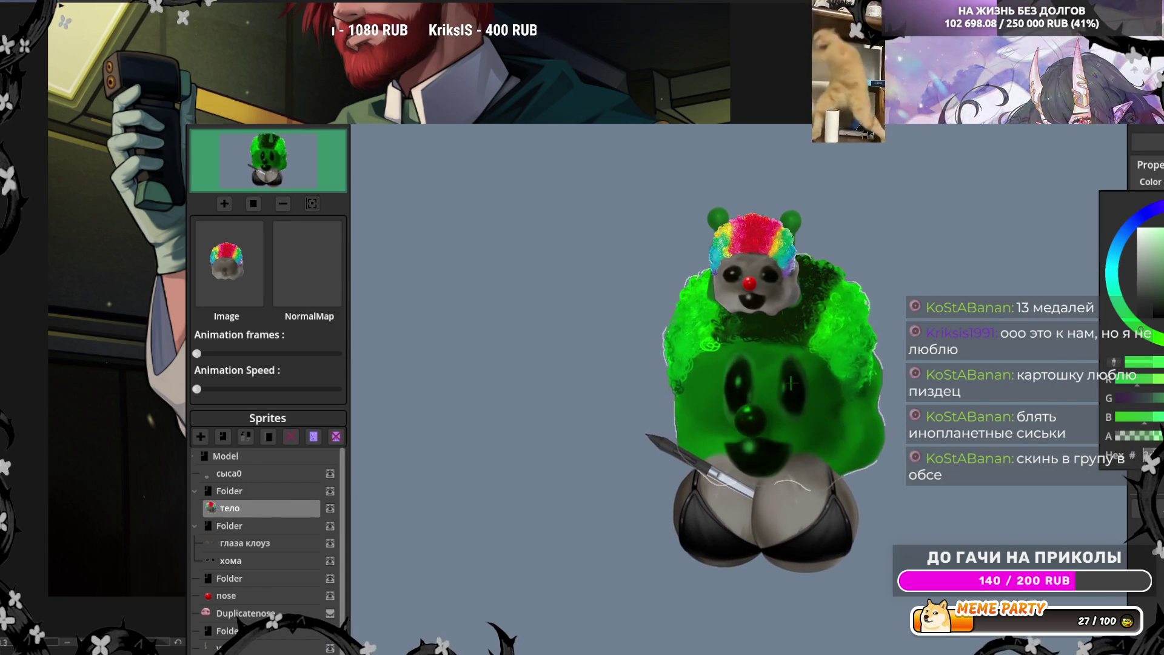
key(Escape)
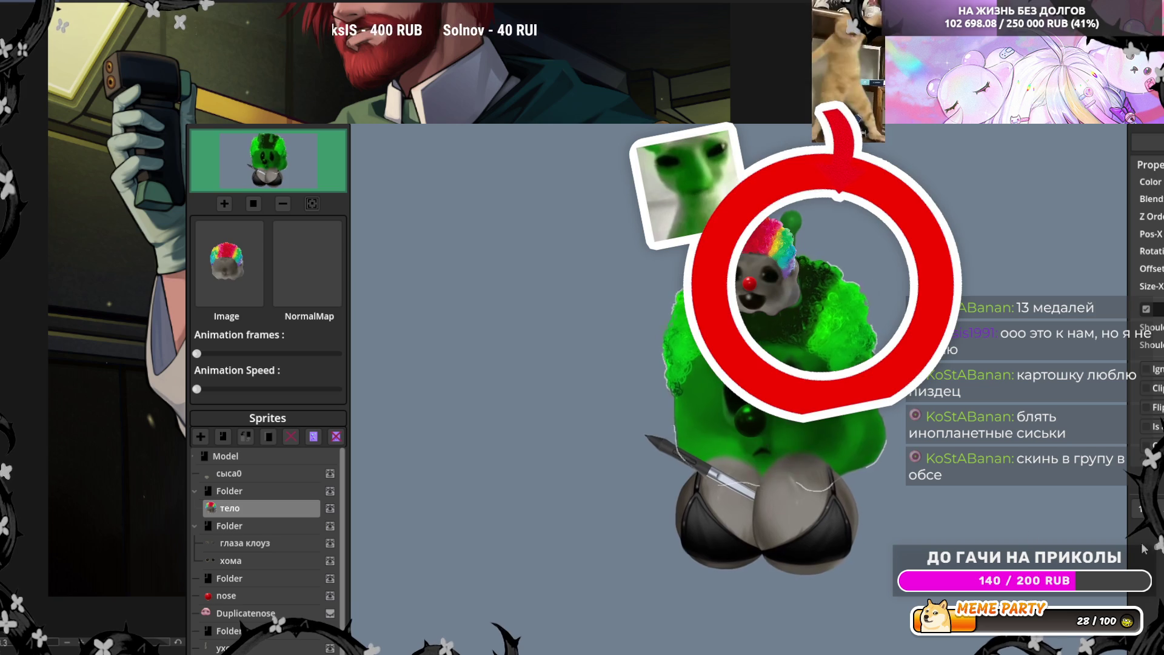
- Select the сыса1 chest sprite and bring up its colour settings
scroll(252, 630, down, 2)
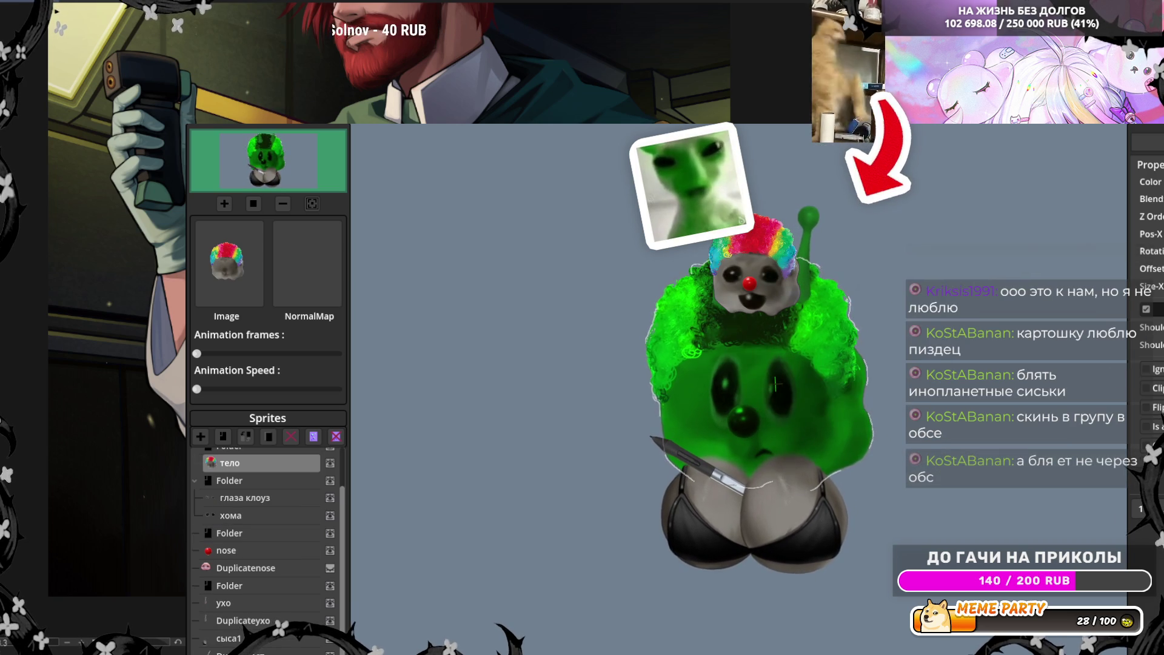
click(243, 638)
click(1150, 182)
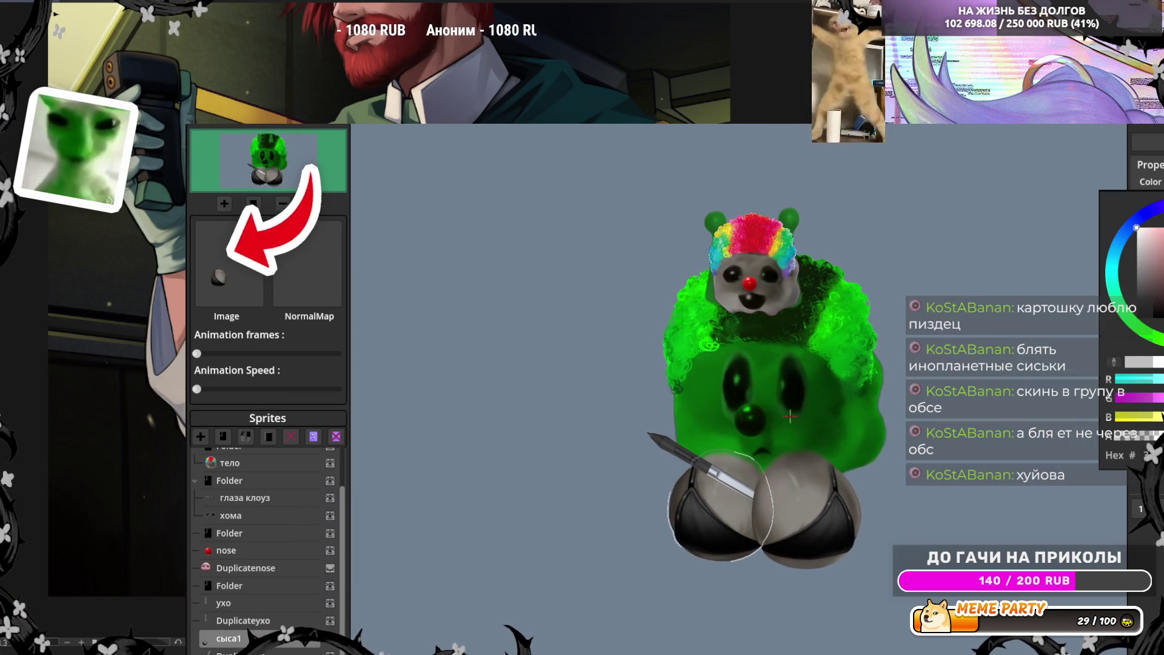
- Tint the сыса1 chest sprite green to match the body, then select the Duplicatenose sprite
key(Escape)
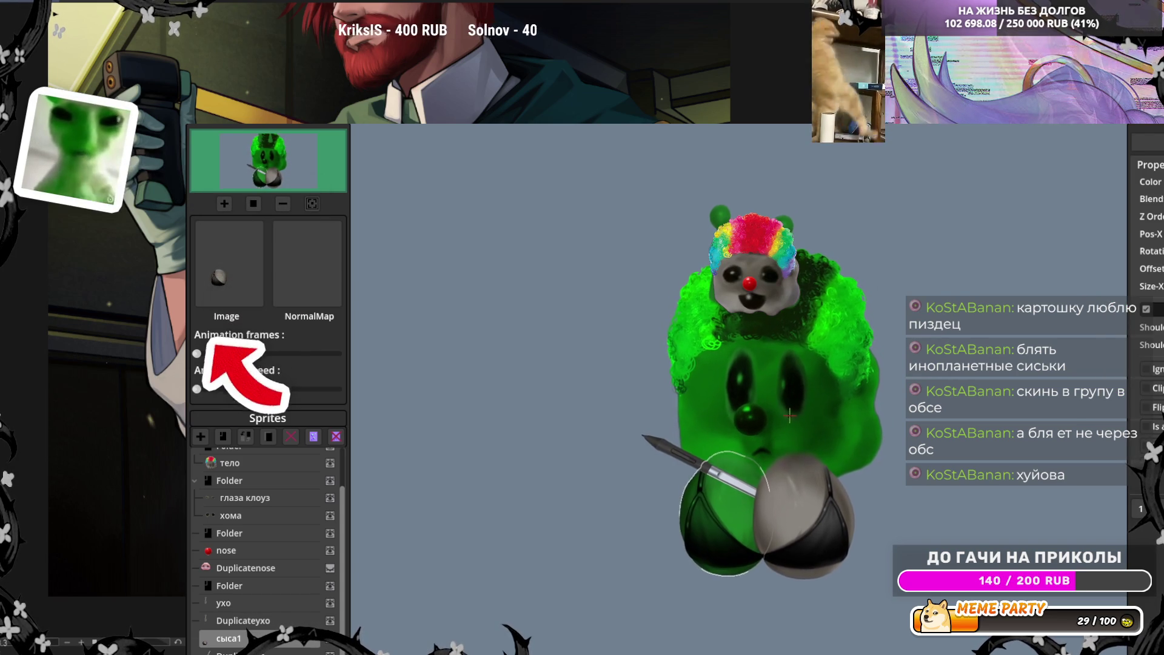
click(1150, 181)
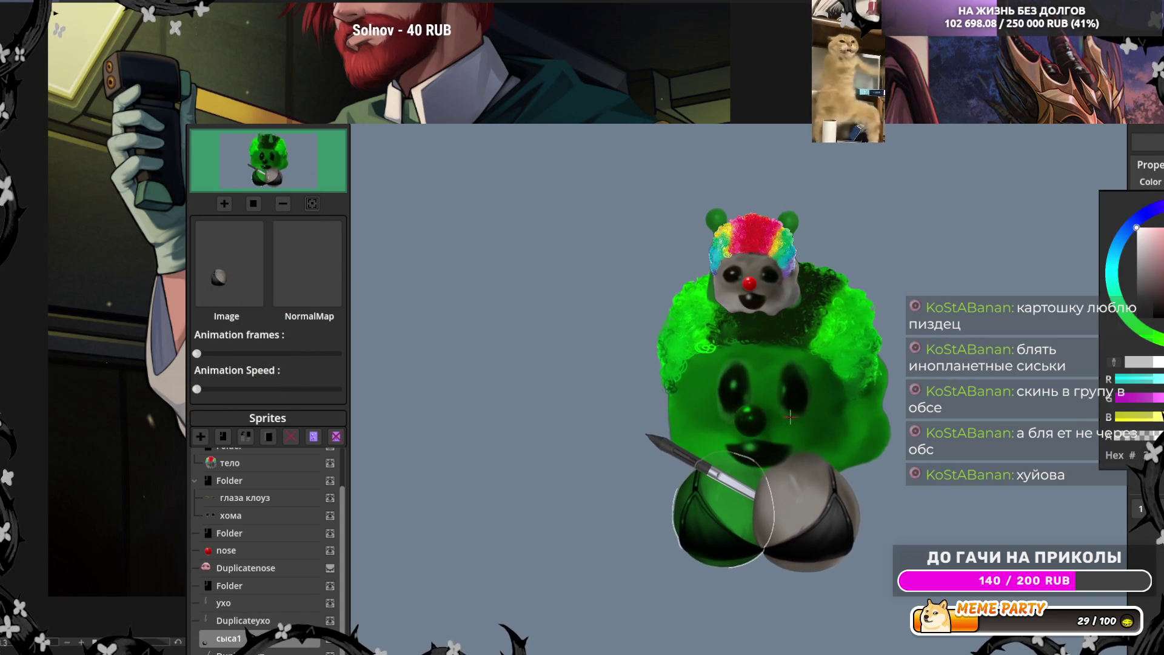
key(Escape)
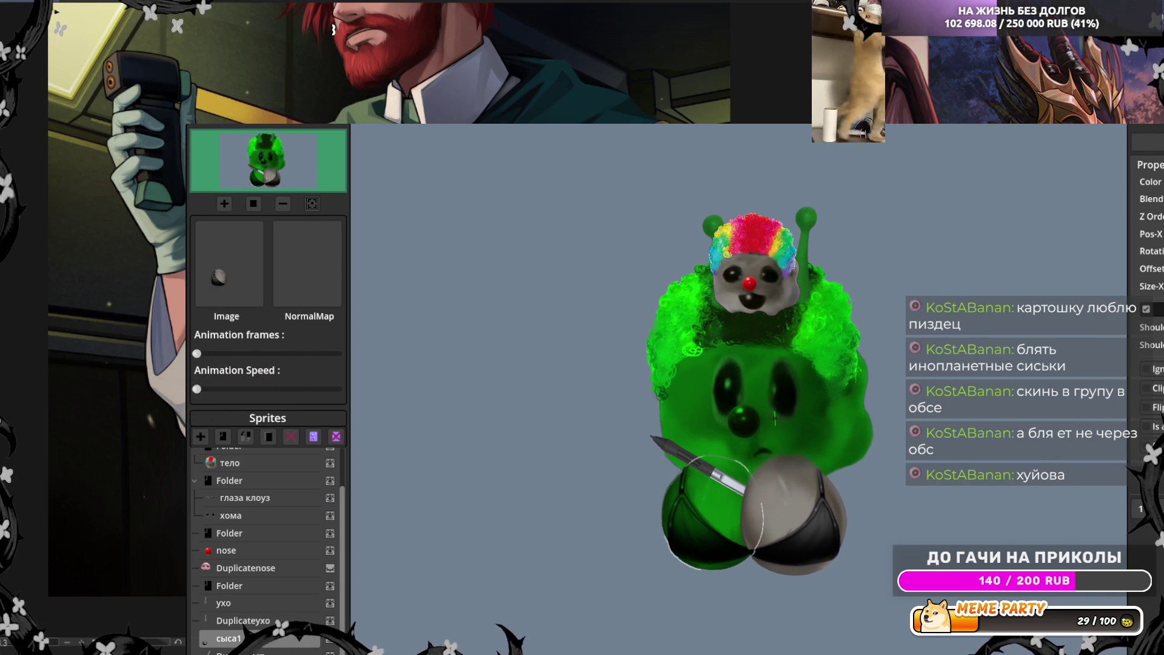
click(1150, 181)
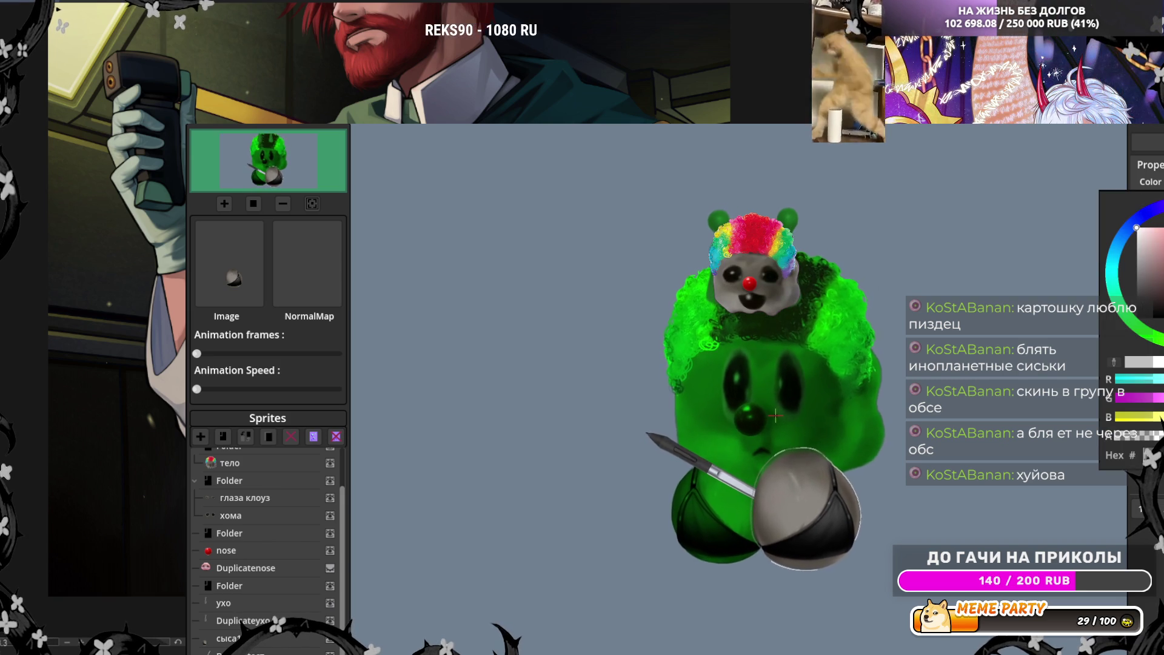
key(Escape)
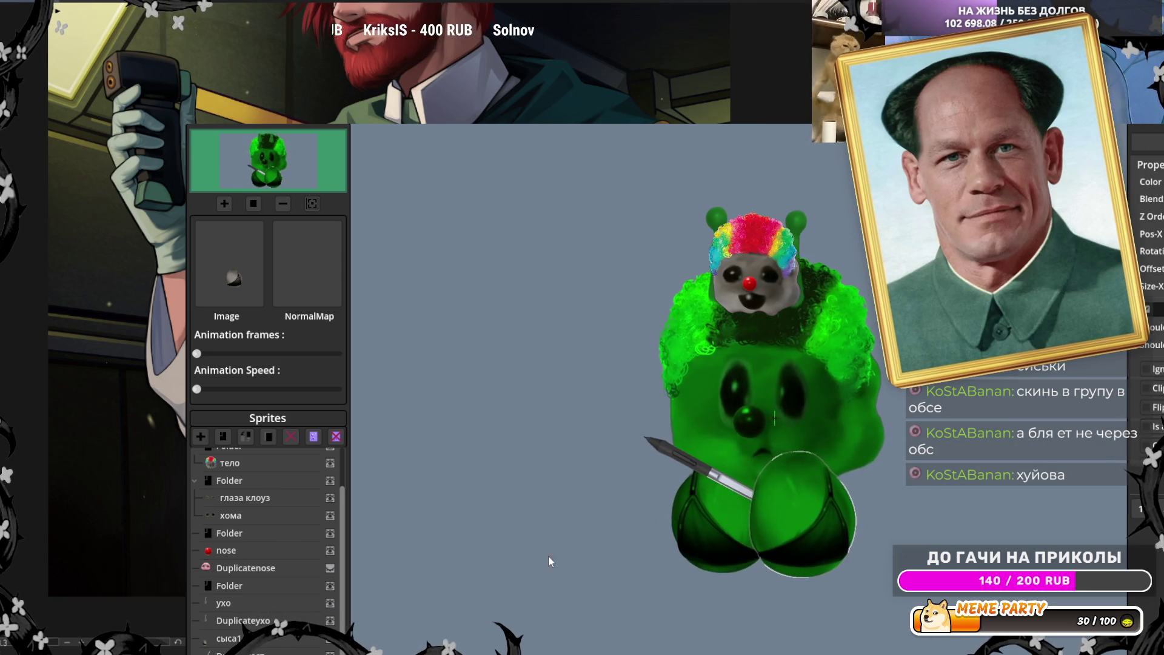
click(246, 568)
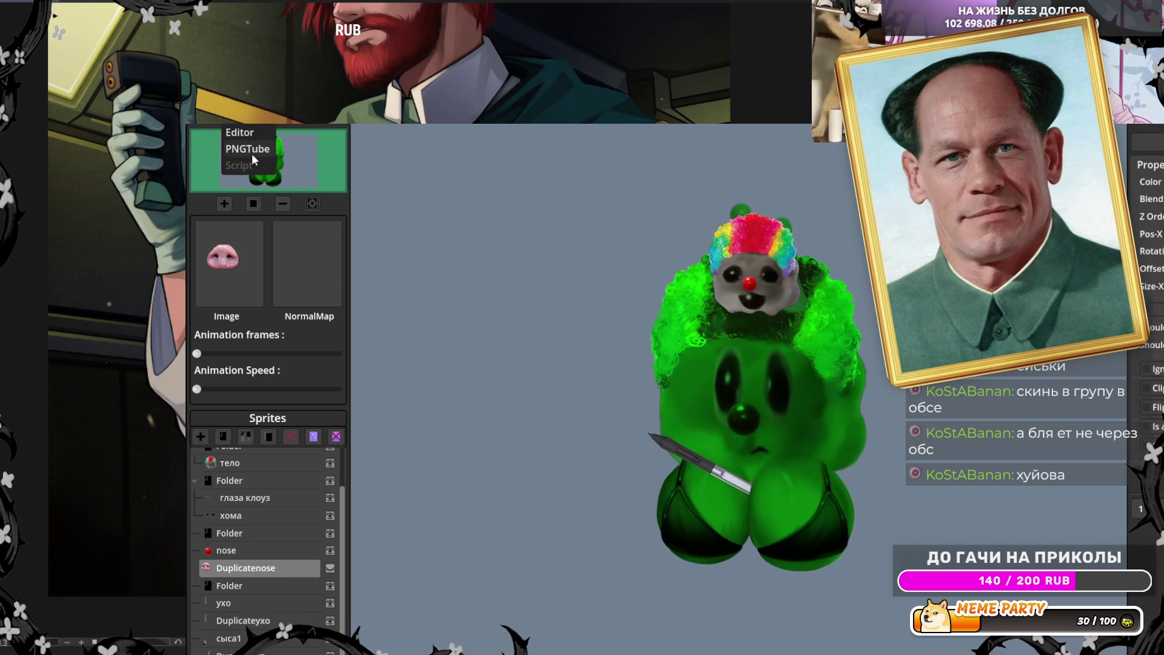
- Return to the live avatar view, then go back into the sprite editor
click(252, 154)
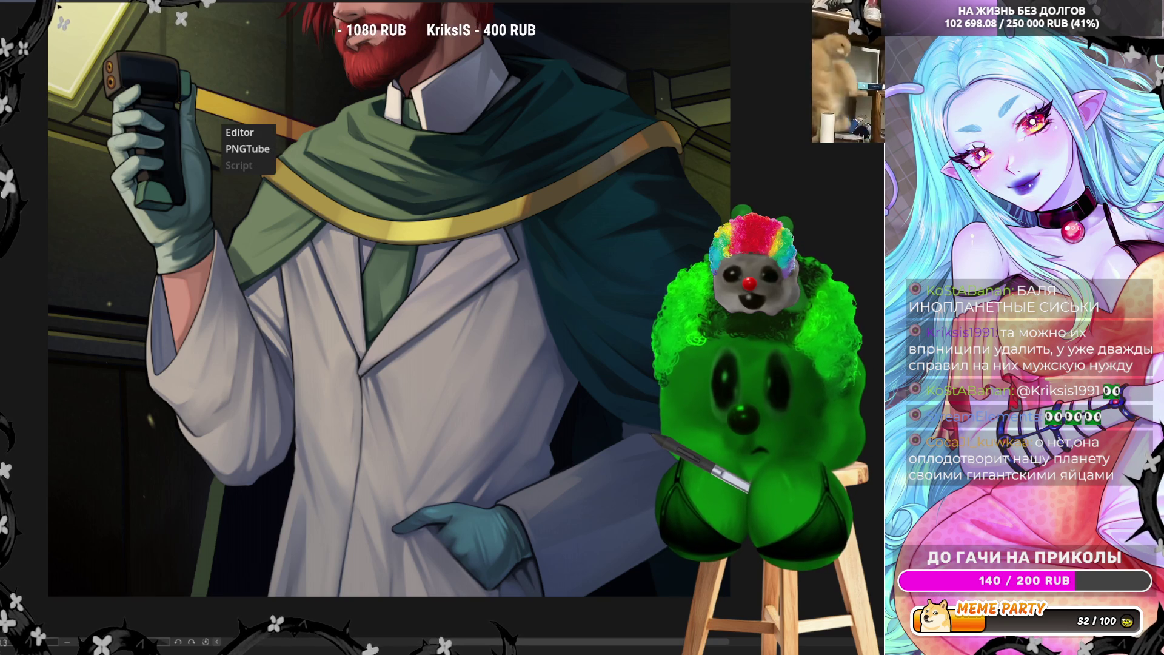
click(238, 134)
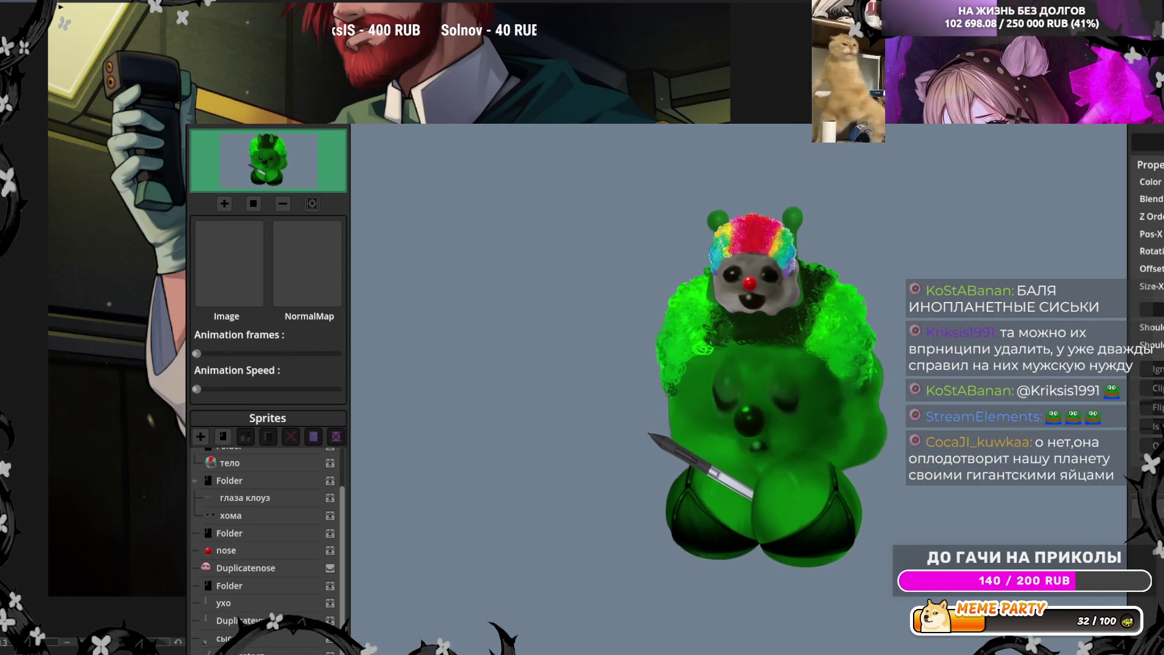
- Switch from the sprite editor back to the PNGTube live avatar view
right_click(237, 125)
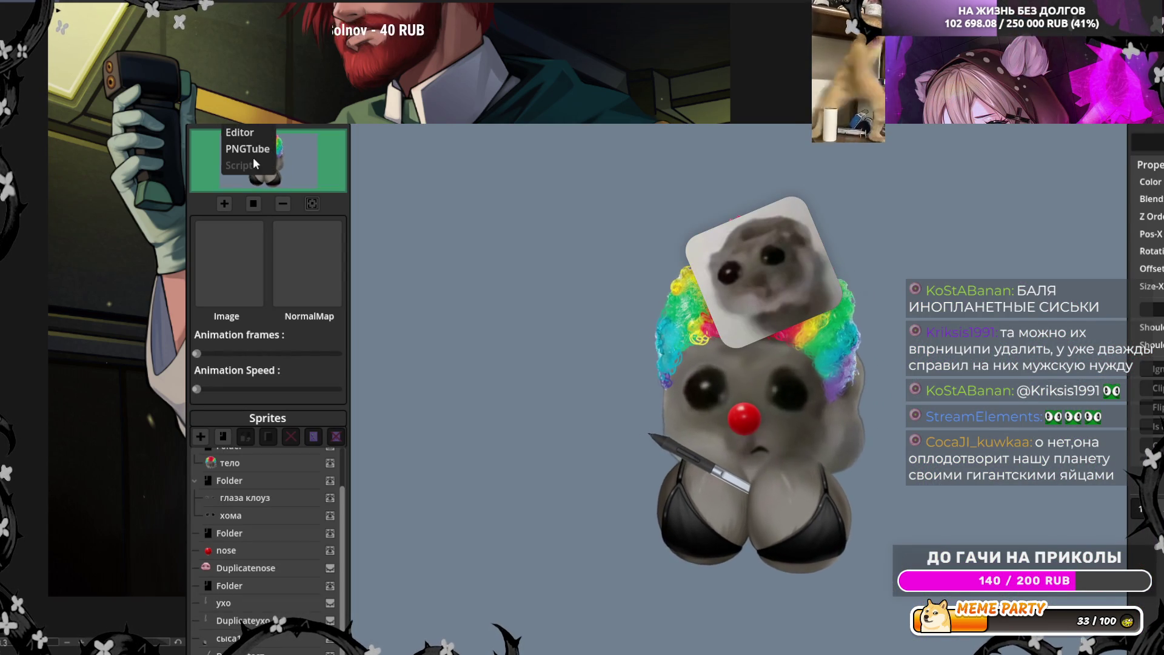
click(254, 151)
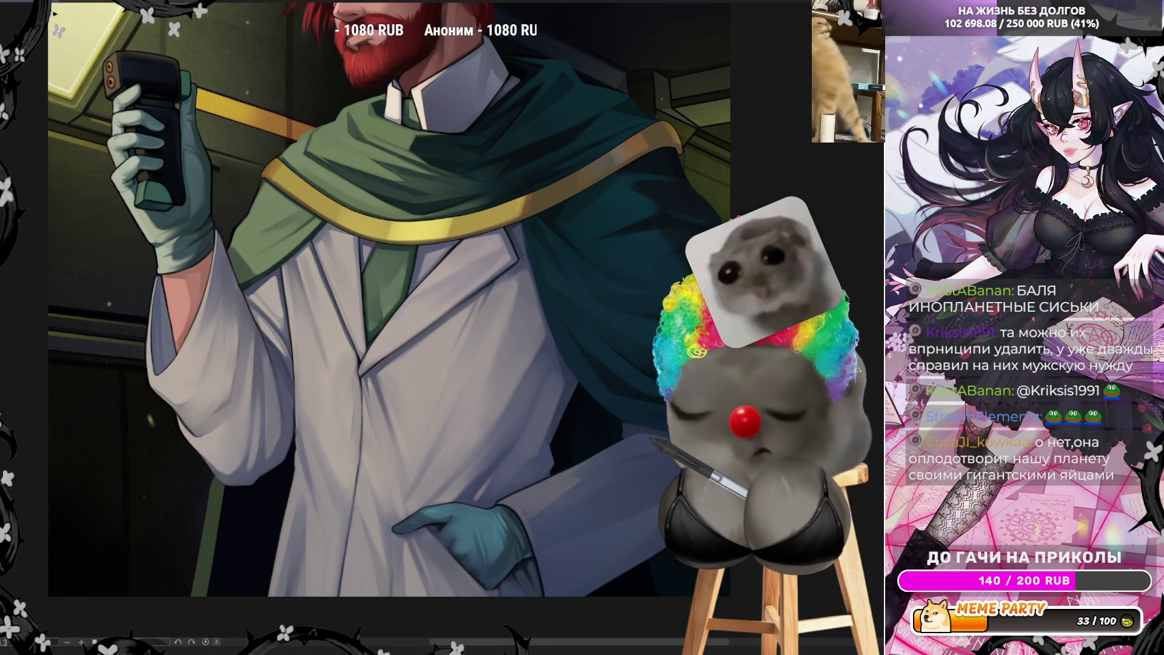
- Sample the glove colour with the Eyedropper and zoom in on the gloved hand and coat
scroll(519, 378, down, 1)
scroll(519, 377, up, 1)
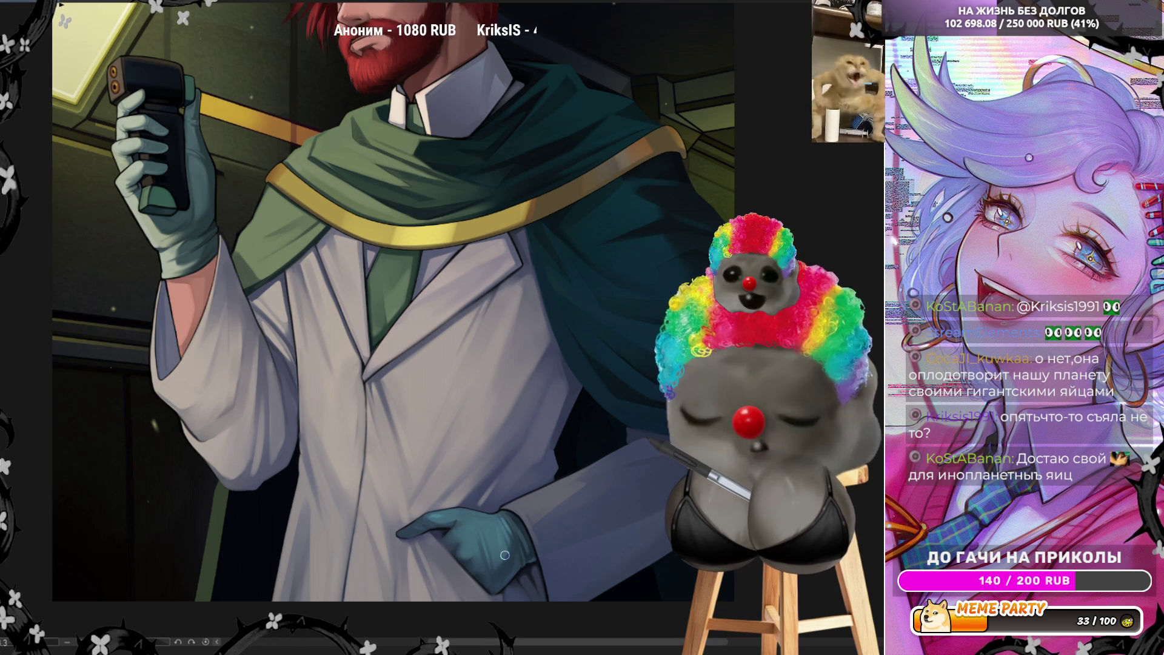
ctrl+click(452, 521)
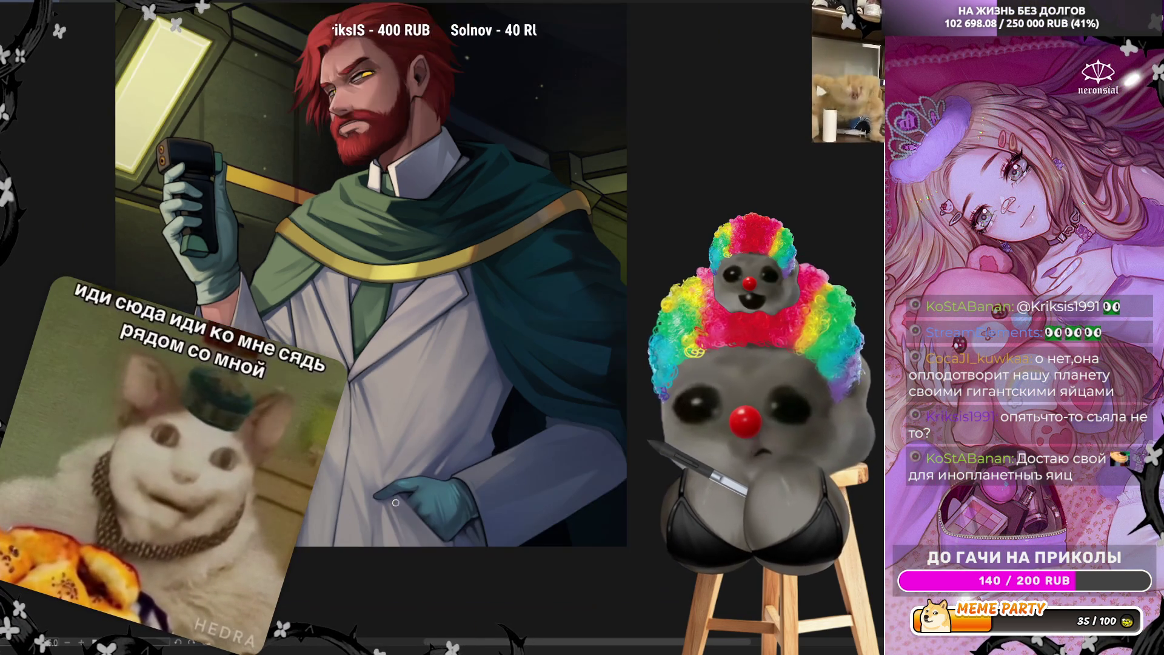
scroll(383, 529, up, 3)
scroll(382, 529, up, 3)
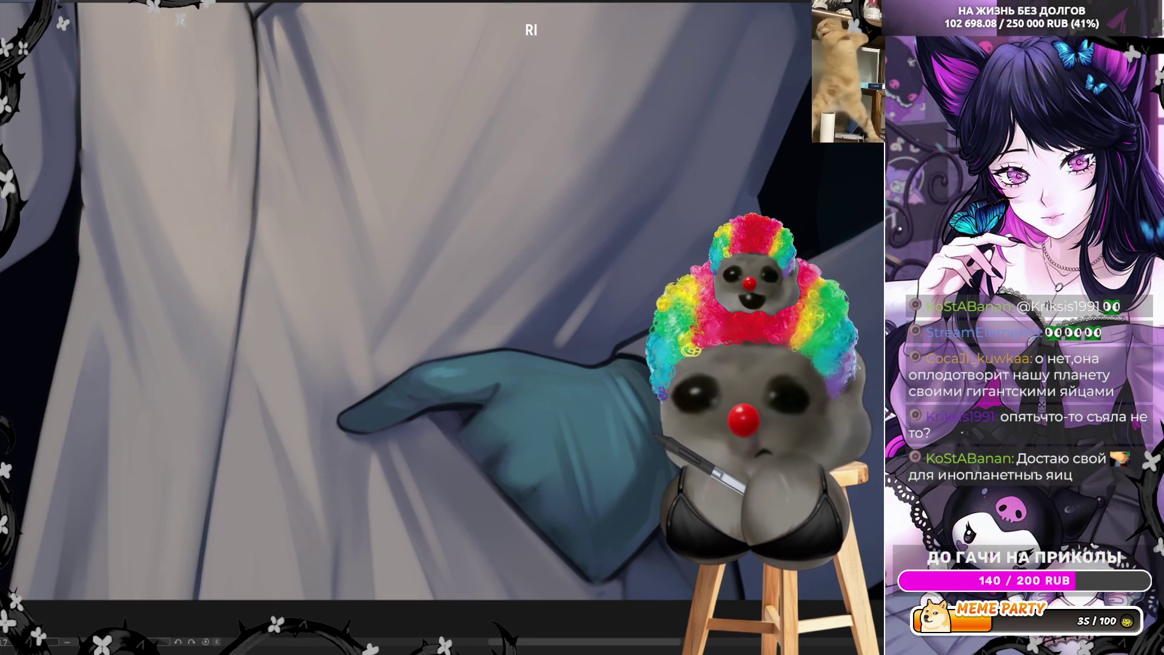
- Darken the pointing finger's underside and the glove's lower edge, then mirror the canvas to check
drag(339, 422, 406, 425)
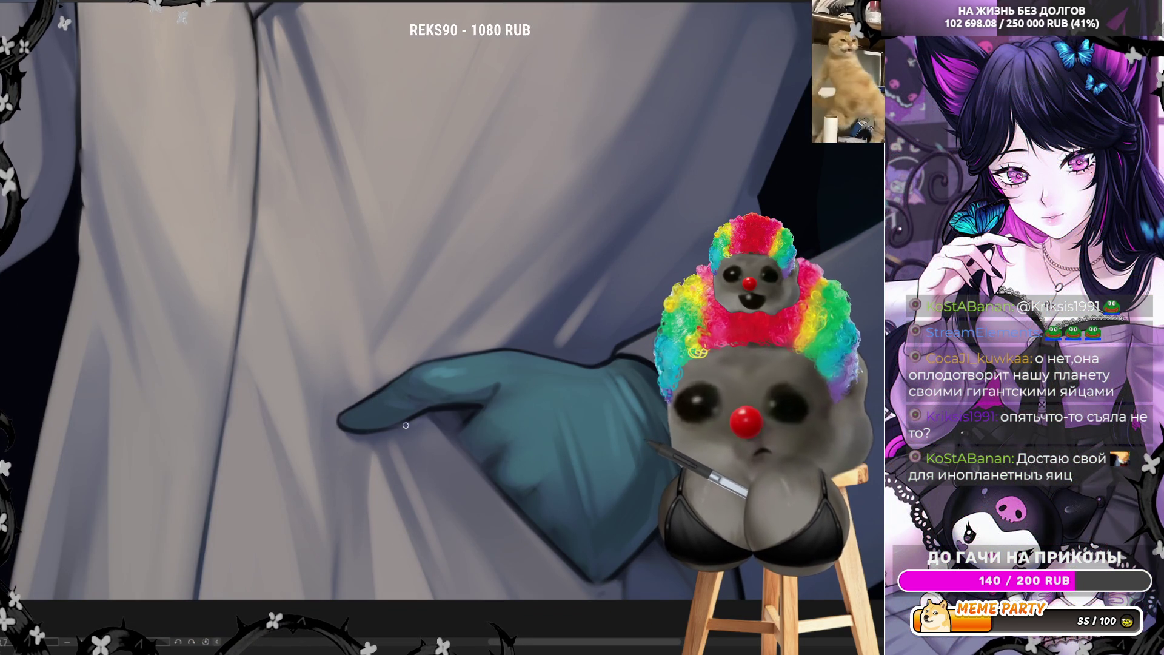
key(ctrl+z)
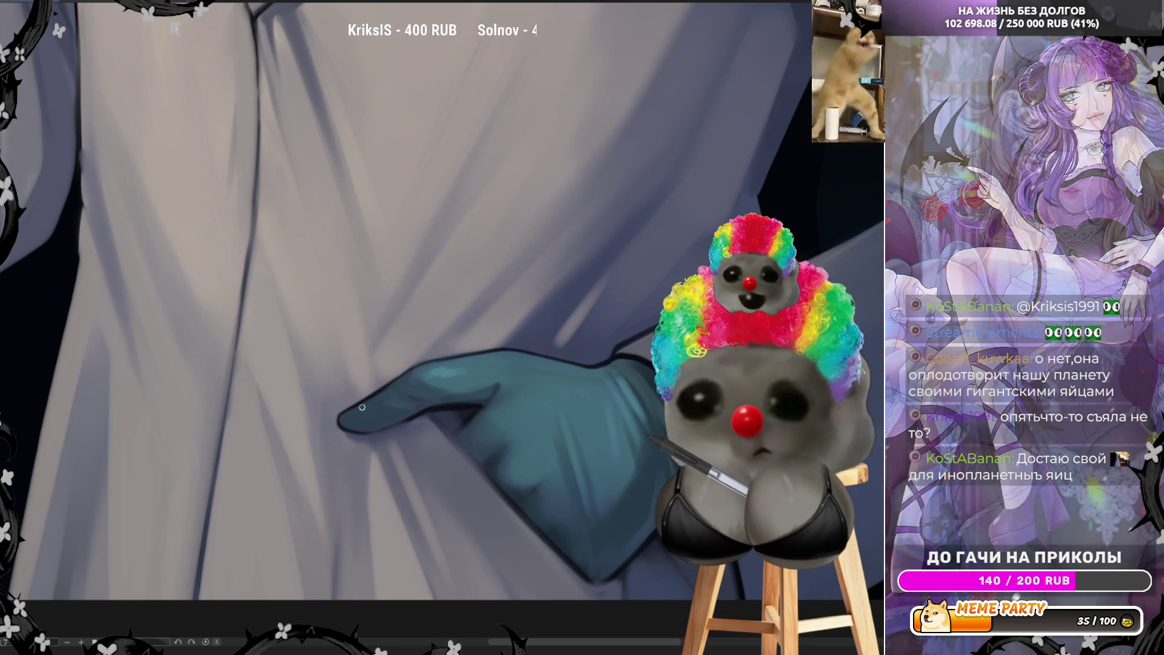
drag(370, 427, 341, 427)
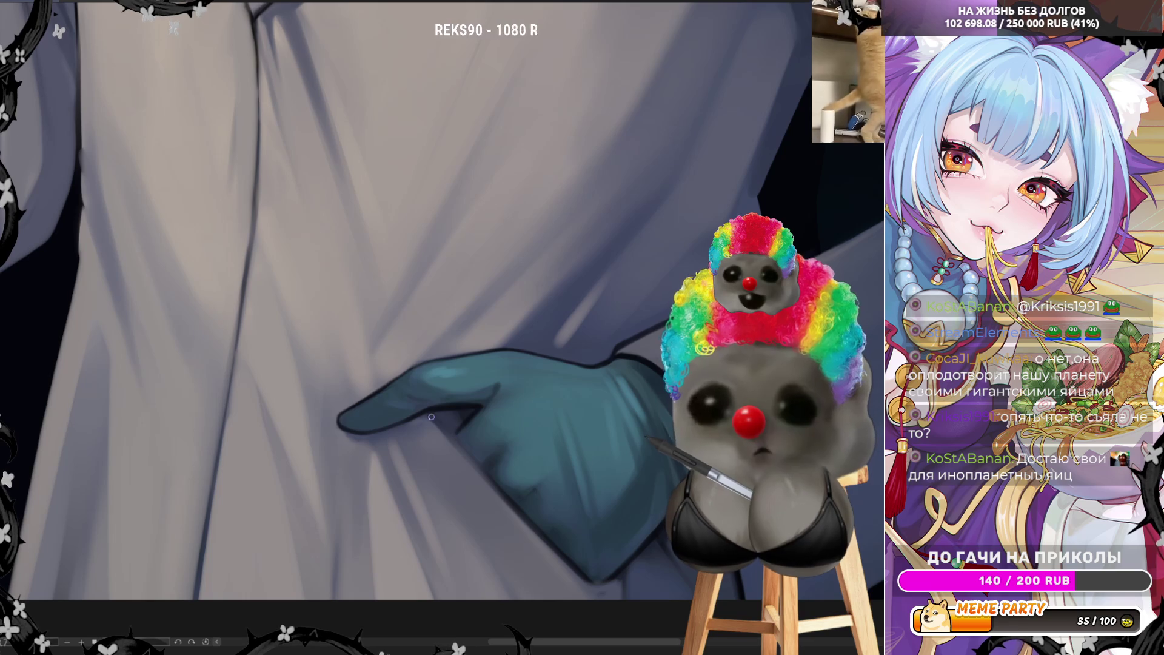
drag(492, 481, 598, 580)
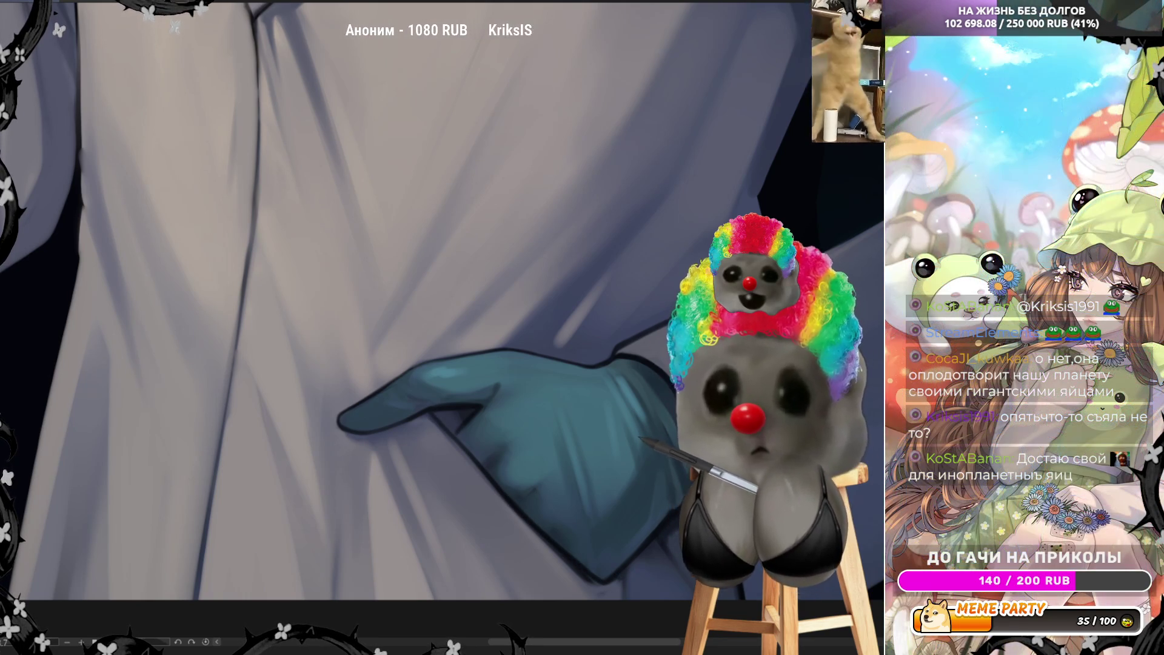
key(h)
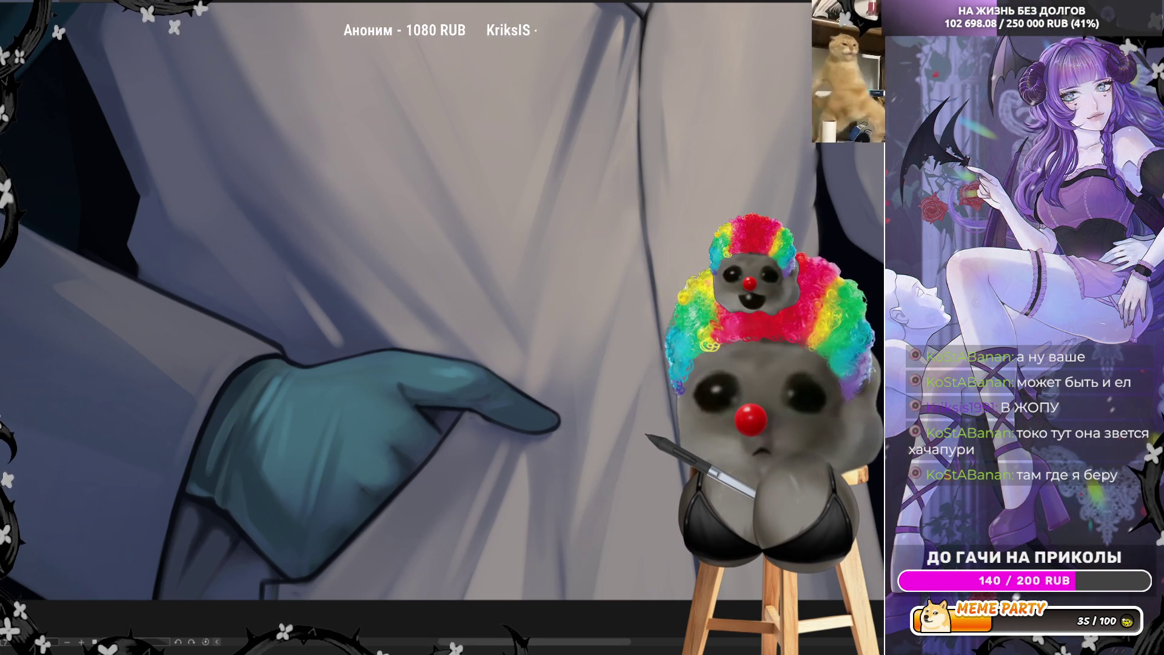
- Sketch a dark curved stroke with outer and inner ovals as an eye shape on the coat
mouse_move(509, 73)
mouse_down()
mouse_move(394, 202)
mouse_move(511, 203)
mouse_move(567, 91)
mouse_move(523, 66)
mouse_up()
mouse_move(479, 120)
mouse_down()
mouse_move(438, 150)
mouse_move(520, 138)
mouse_move(478, 141)
mouse_move(495, 144)
mouse_up()
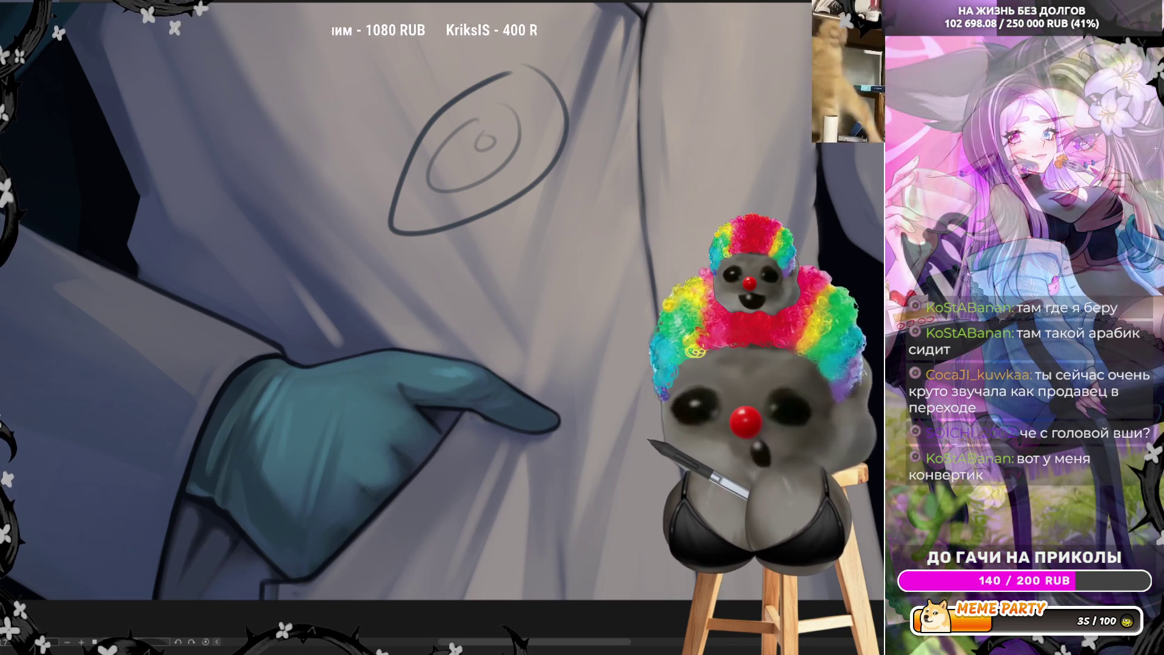
- Remove the eye sketch, unflip the view, and darken the finger's lower outline
key(ctrl+z)
key(ctrl+z)
key(ctrl+z)
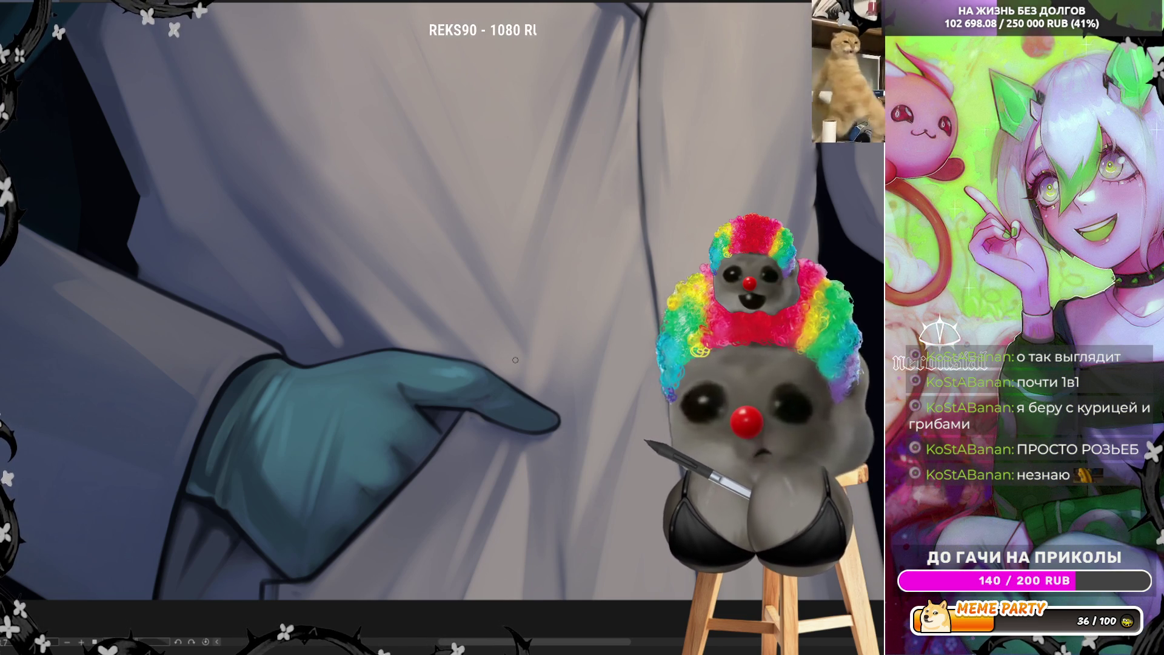
scroll(498, 376, up, 1)
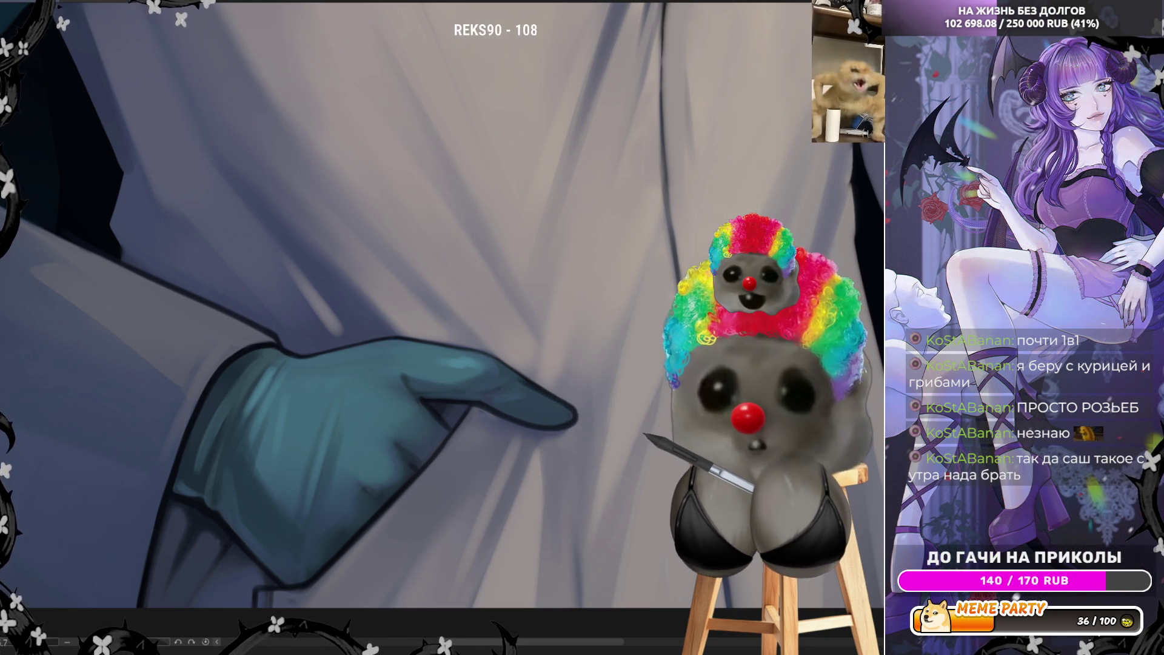
key(h)
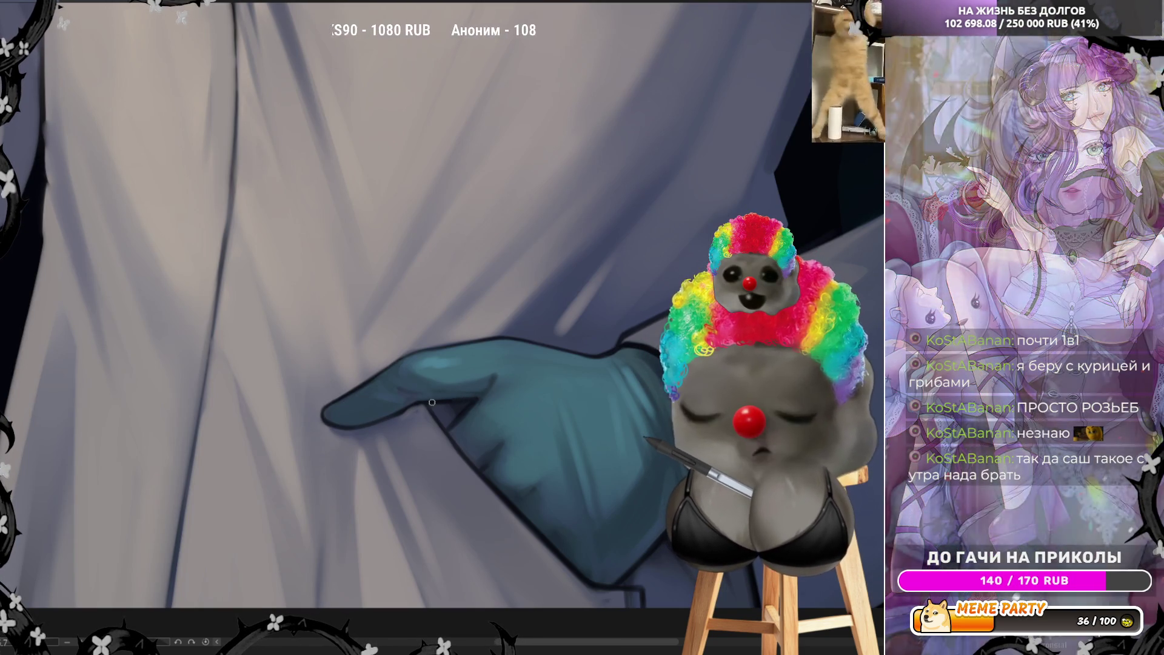
mouse_move(432, 402)
mouse_down()
mouse_move(349, 428)
mouse_move(327, 408)
mouse_move(419, 351)
mouse_move(490, 341)
mouse_up()
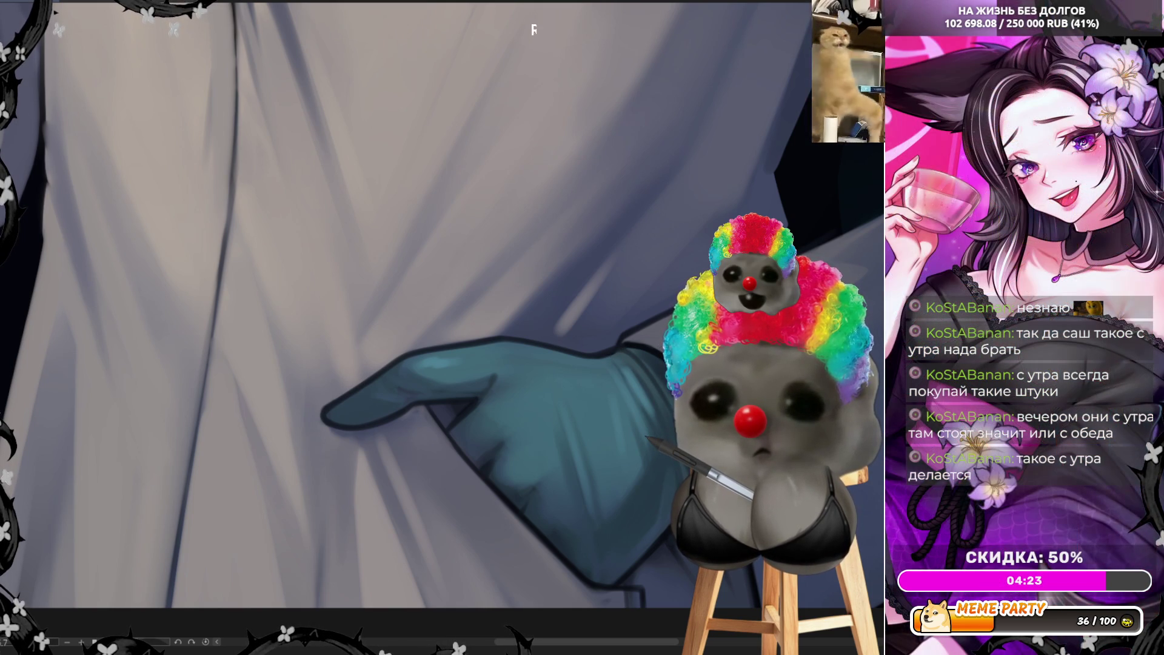
scroll(651, 450, down, 5)
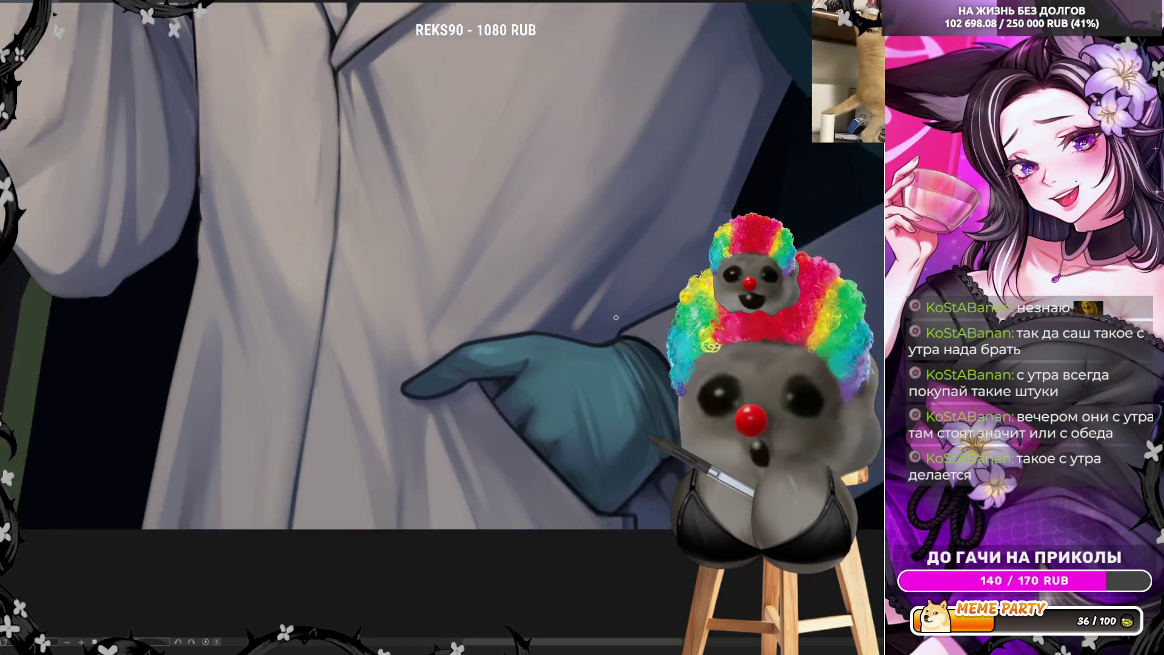
scroll(655, 420, up, 5)
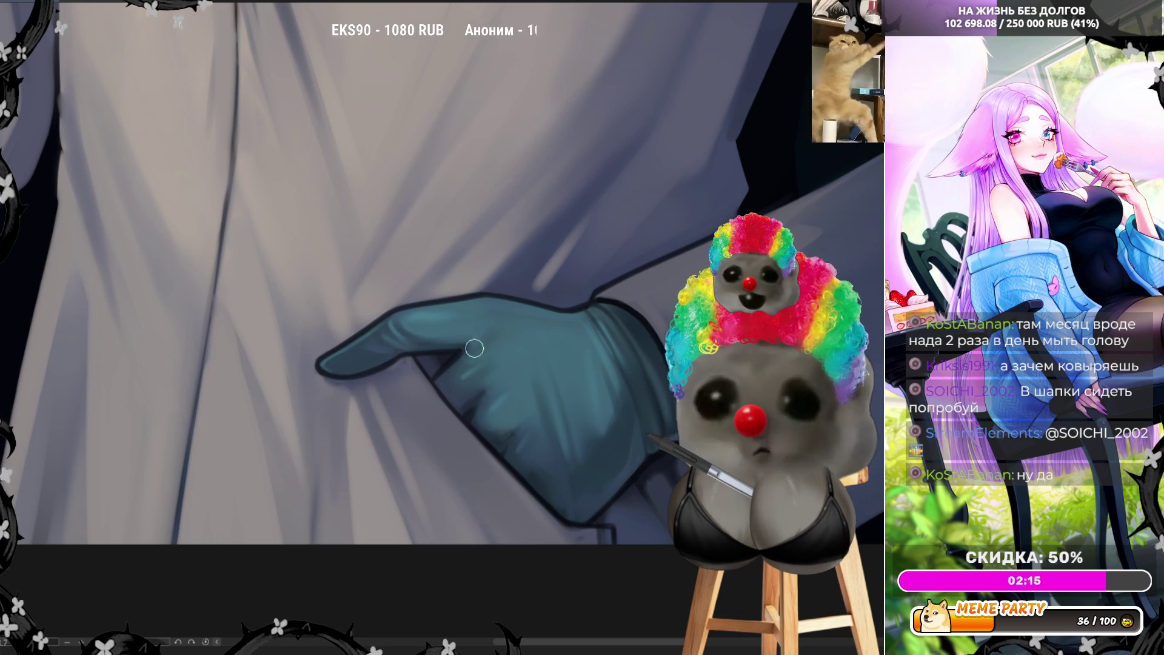
key(])
key([)
key([)
key([)
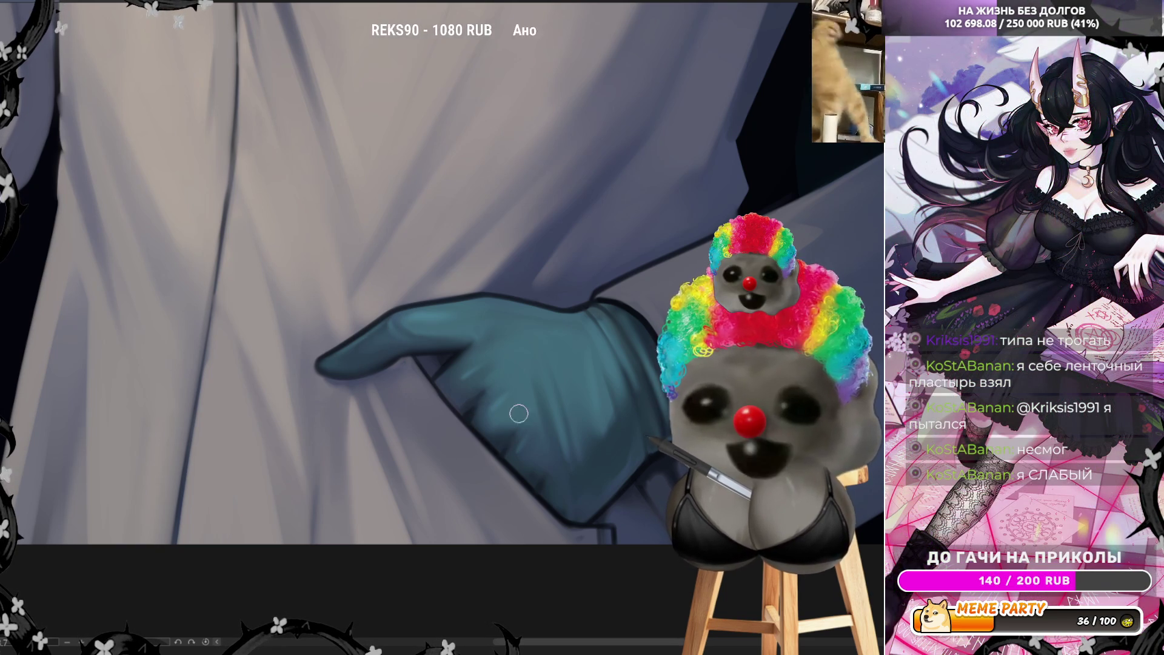
scroll(506, 345, down, 5)
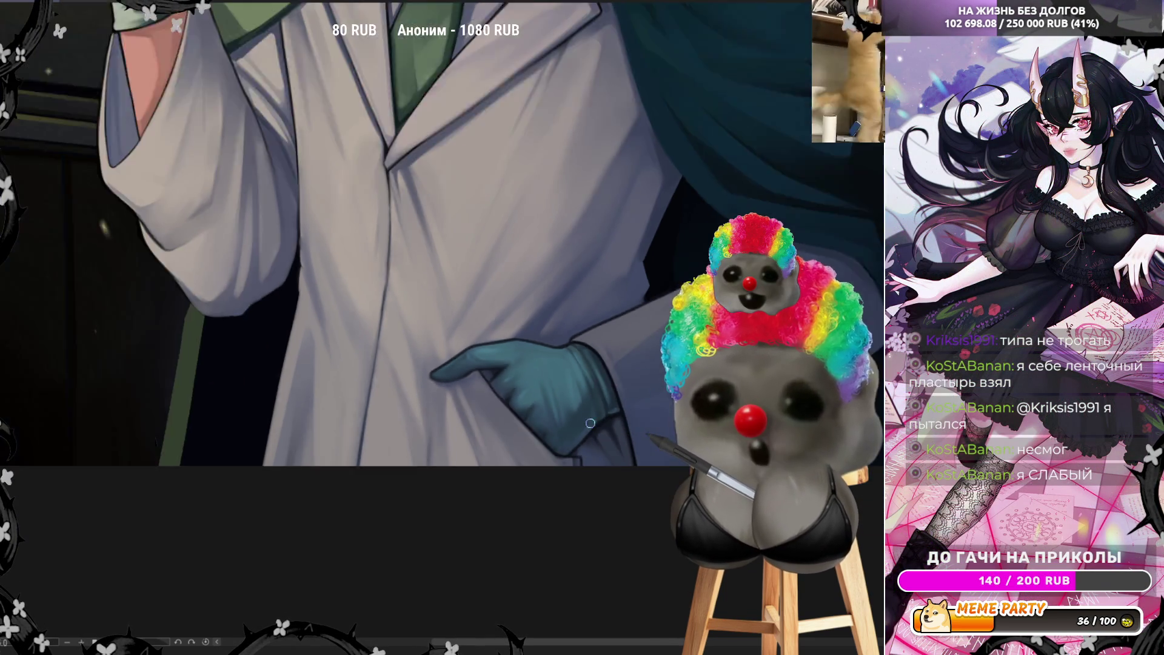
scroll(503, 349, up, 5)
scroll(503, 351, down, 5)
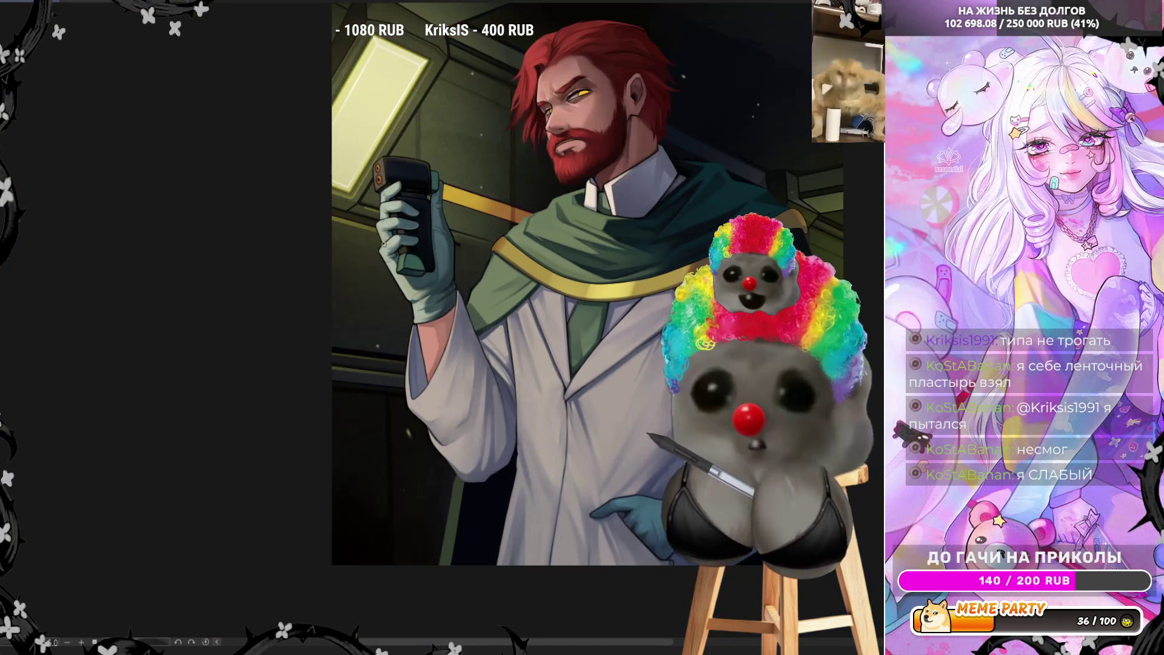
scroll(652, 505, up, 5)
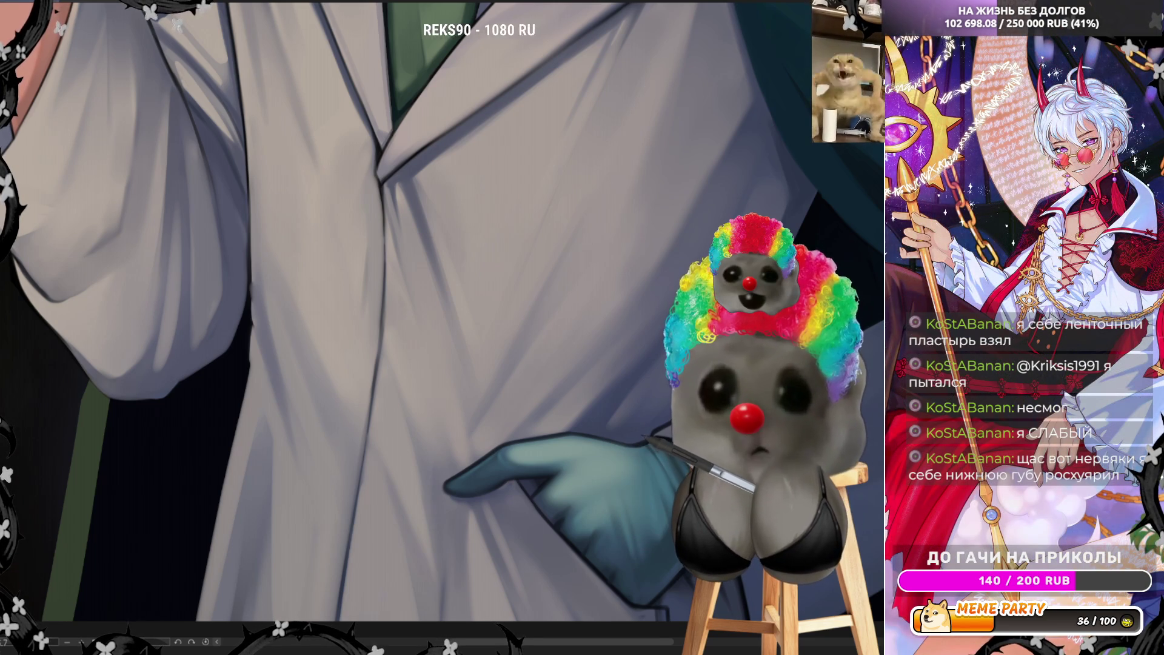
- On the mirrored view, paint a dark line along the coat's centre fold, then flip back
key(h)
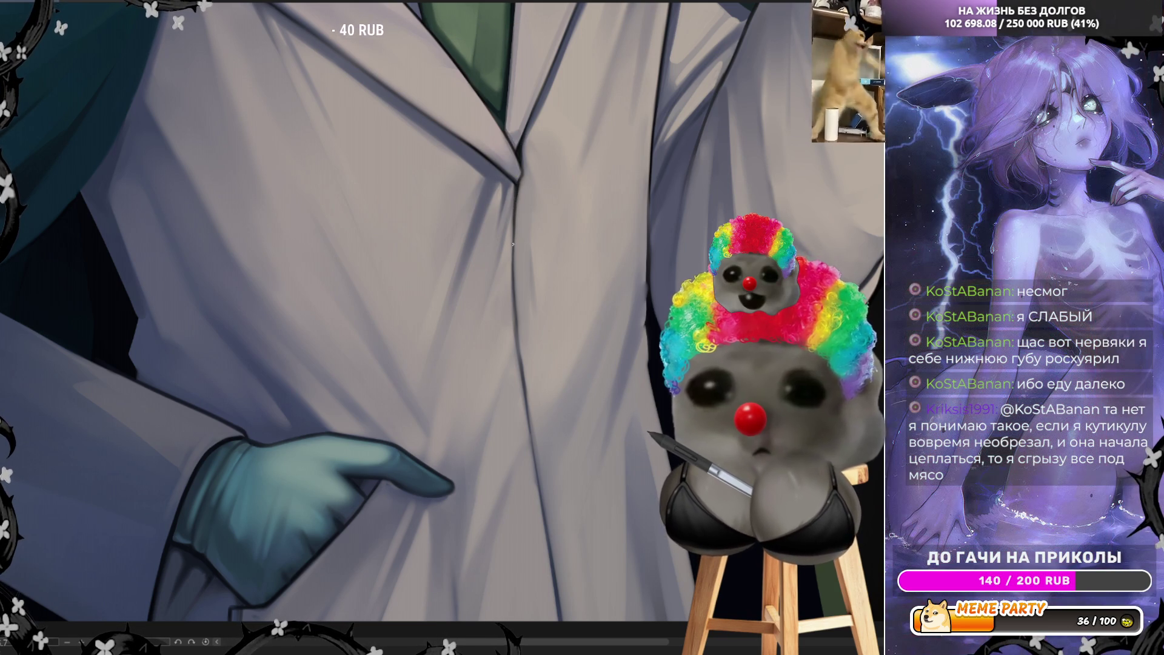
drag(513, 249, 523, 371)
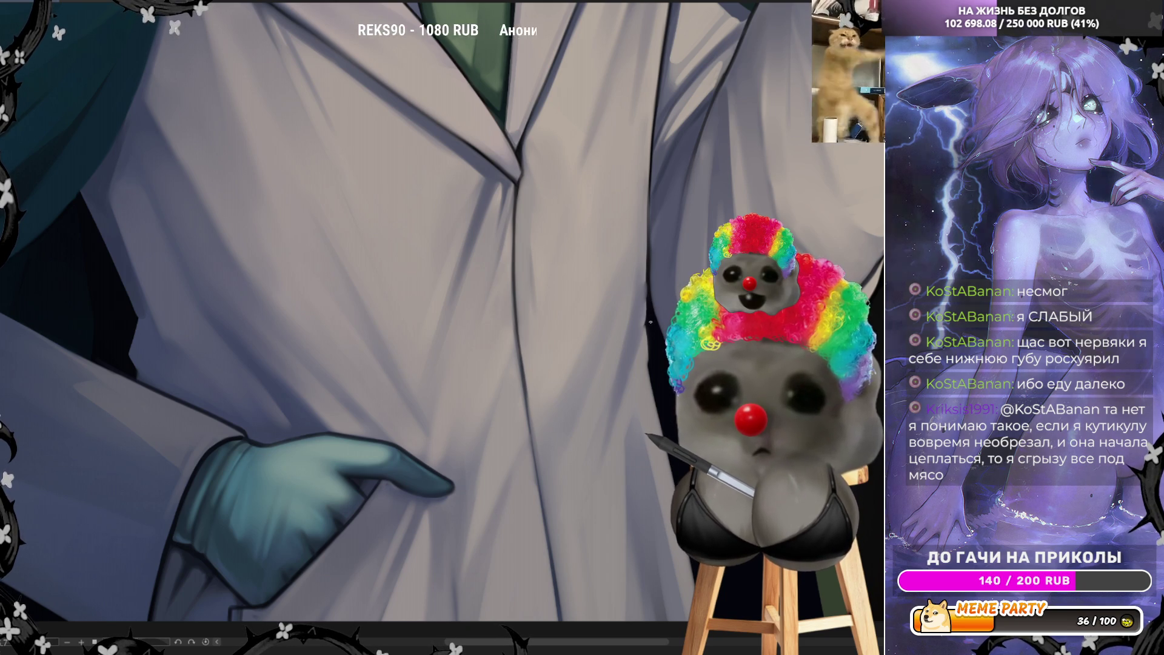
drag(646, 233, 647, 179)
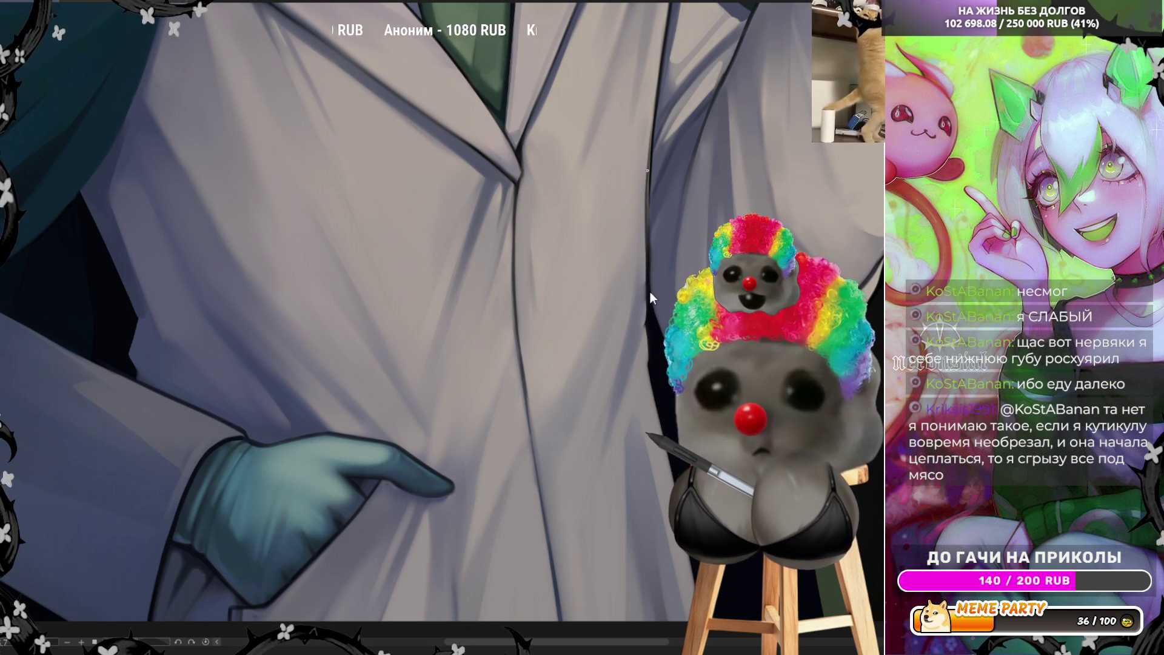
key(ctrl+z)
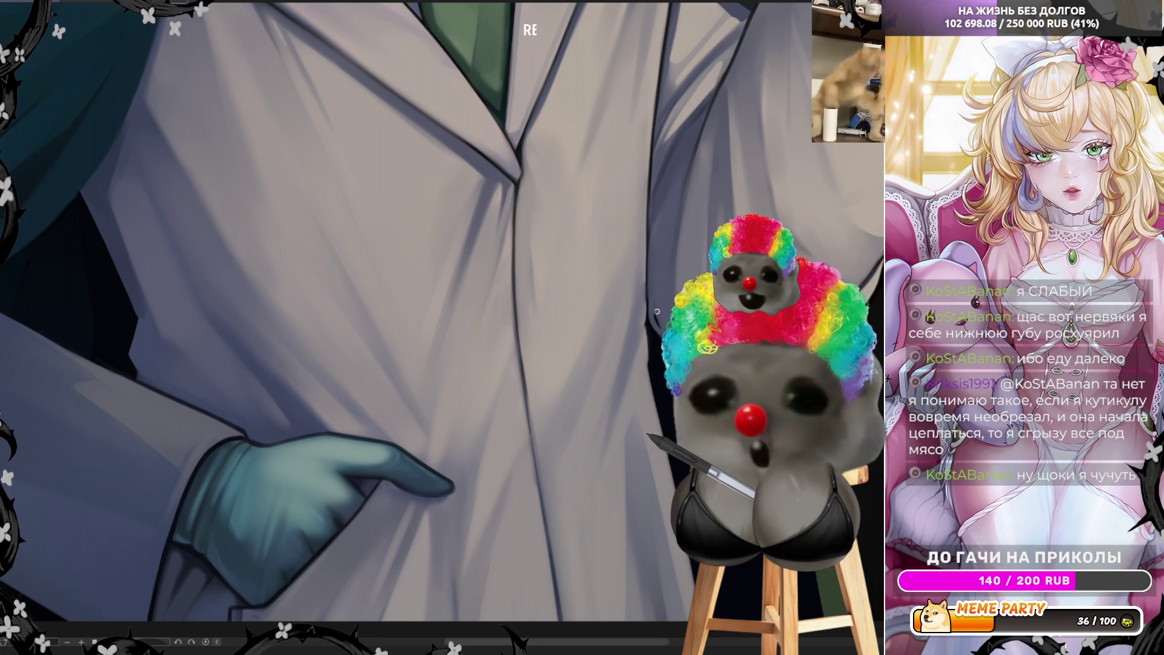
key(h)
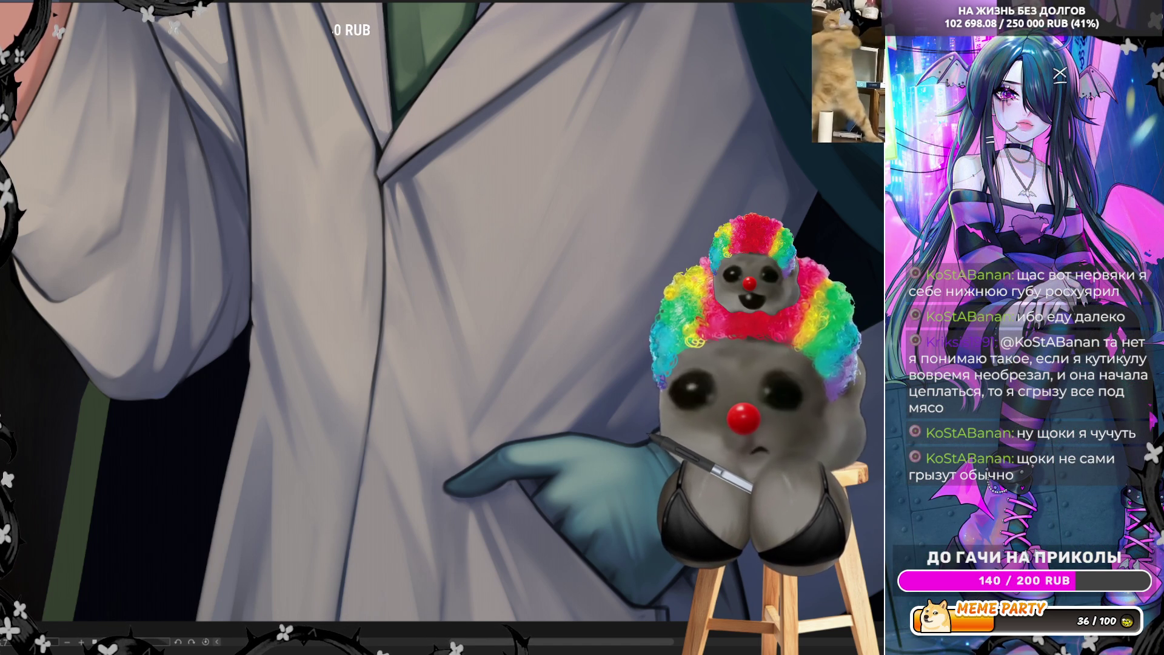
- Sample a colour from the painting's upper-left area with the Eyedropper
alt+click(173, 69)
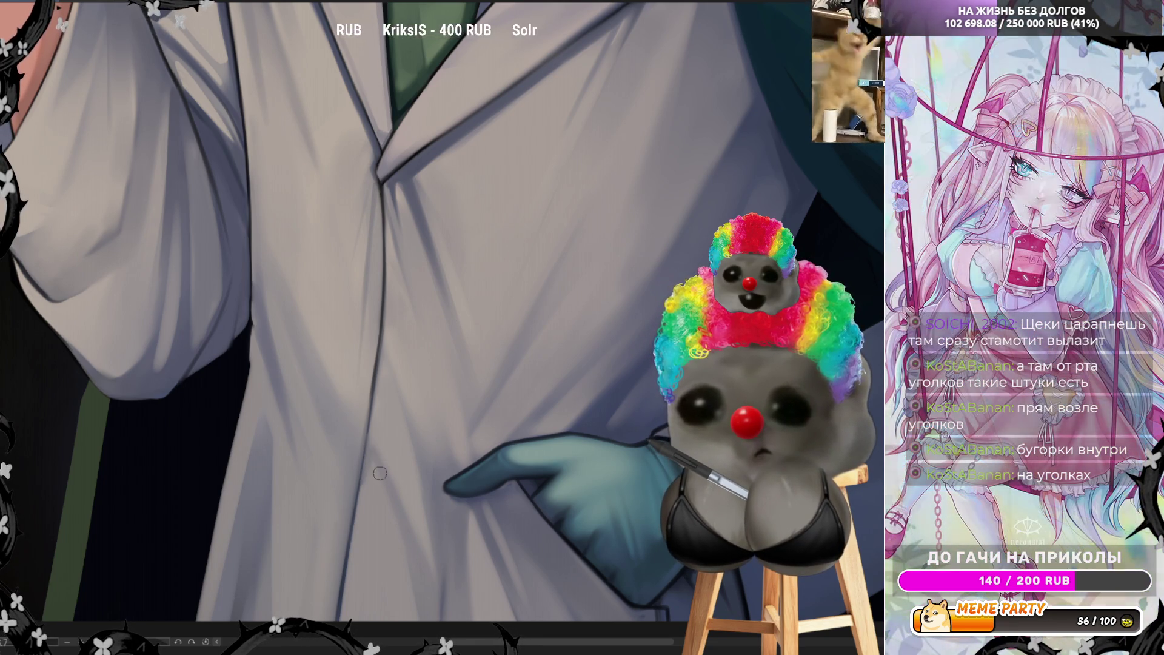
scroll(376, 496, down, 5)
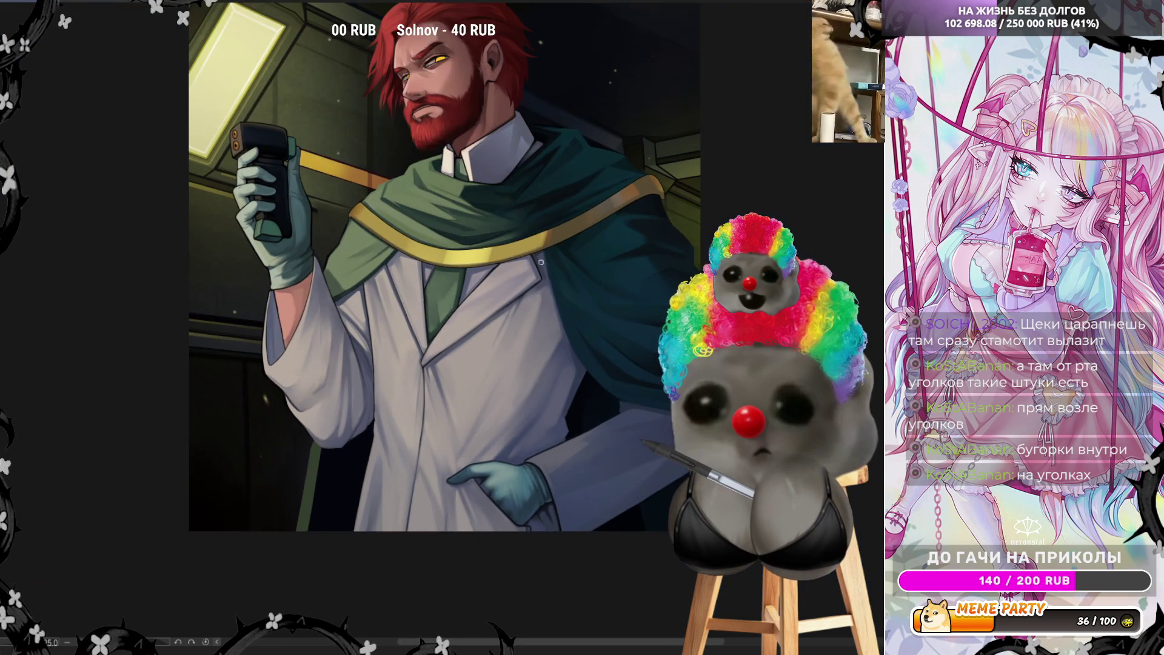
- Zoom in on the white coat folds around the teal glove tucked in the pocket
scroll(559, 434, up, 3)
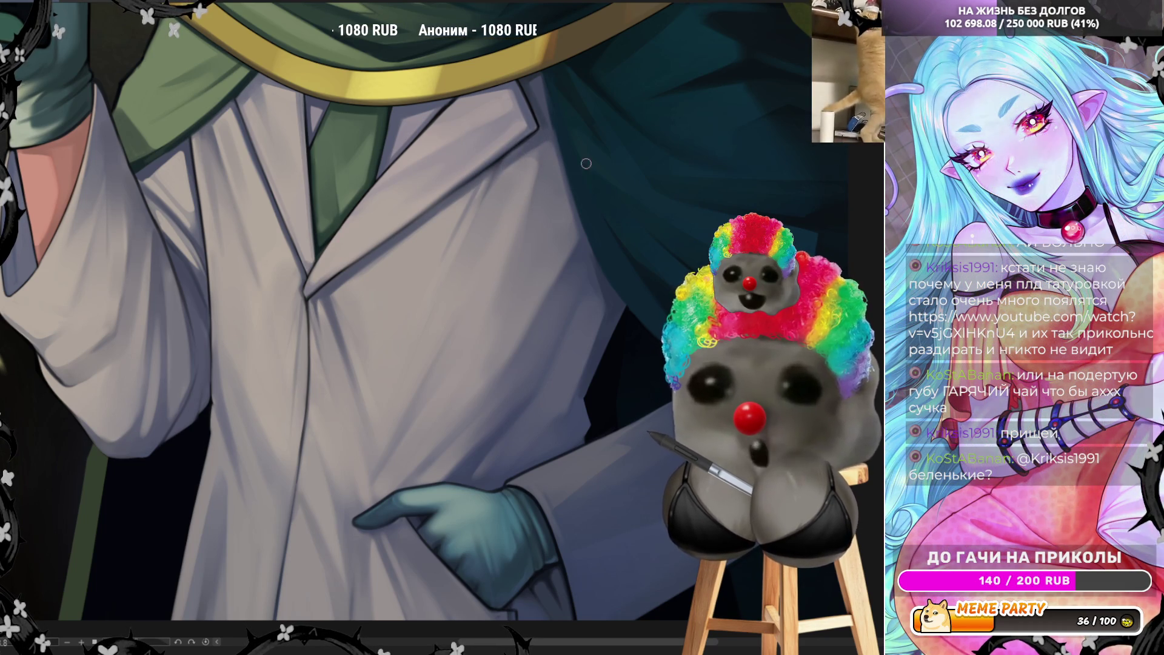
- Sample a dark background colour and mirror the canvas horizontally to check the coat
alt+click(610, 360)
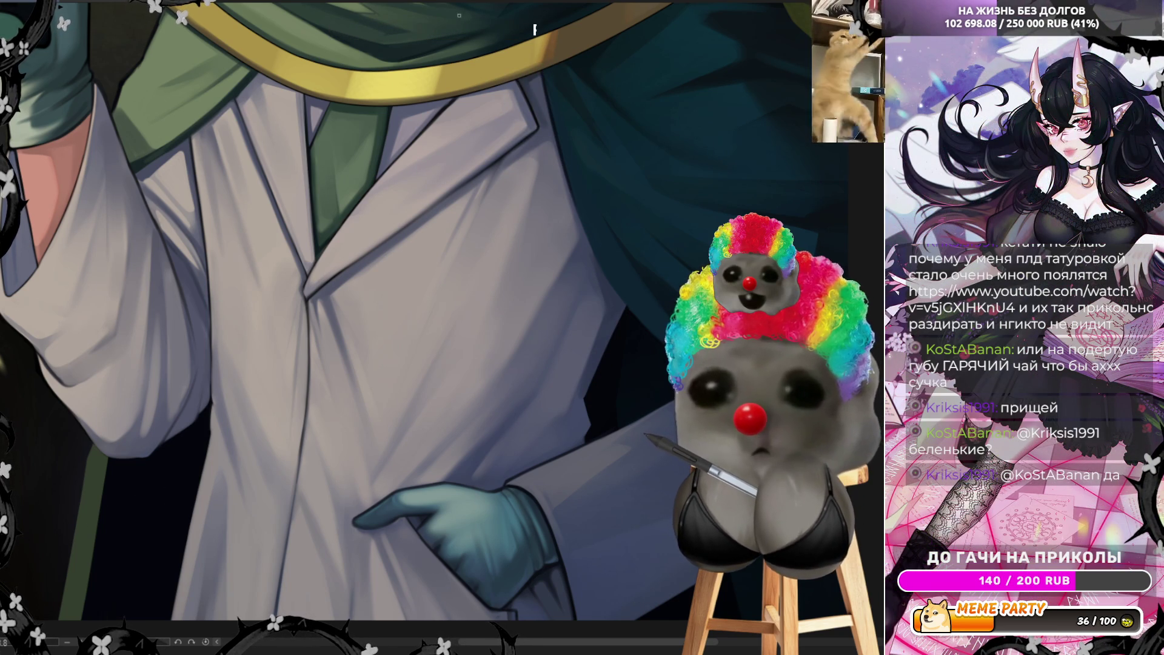
key(h)
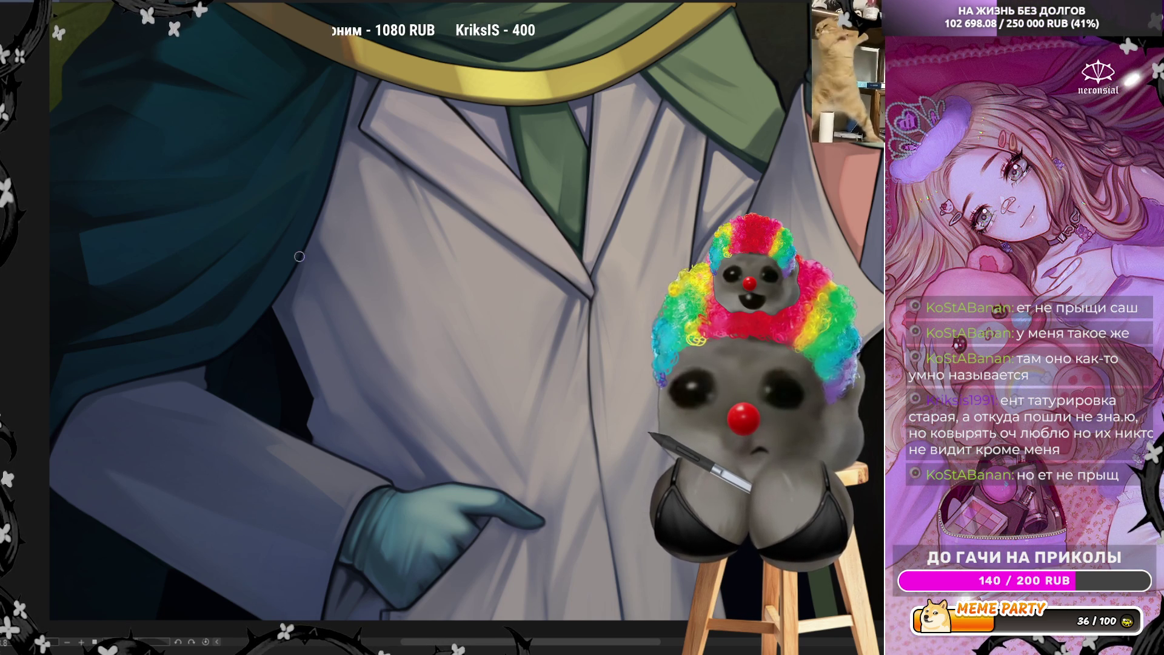
scroll(334, 340, down, 3)
- Zoom in on the green cape's collar and flip the canvas back to normal
scroll(354, 362, up, 5)
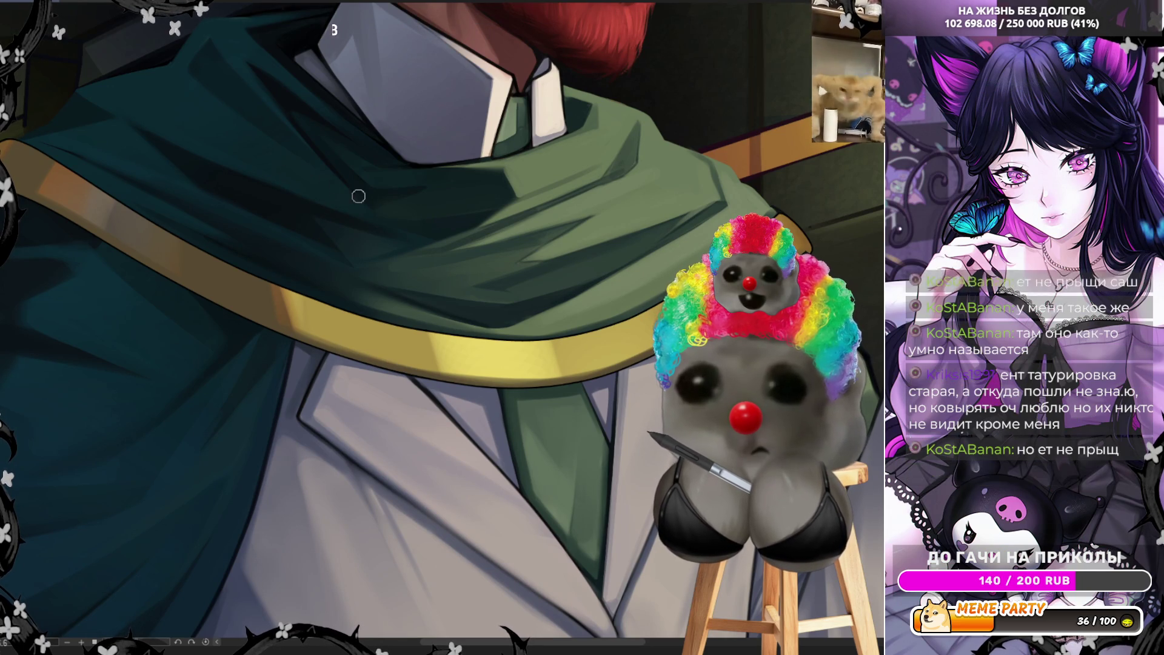
key(h)
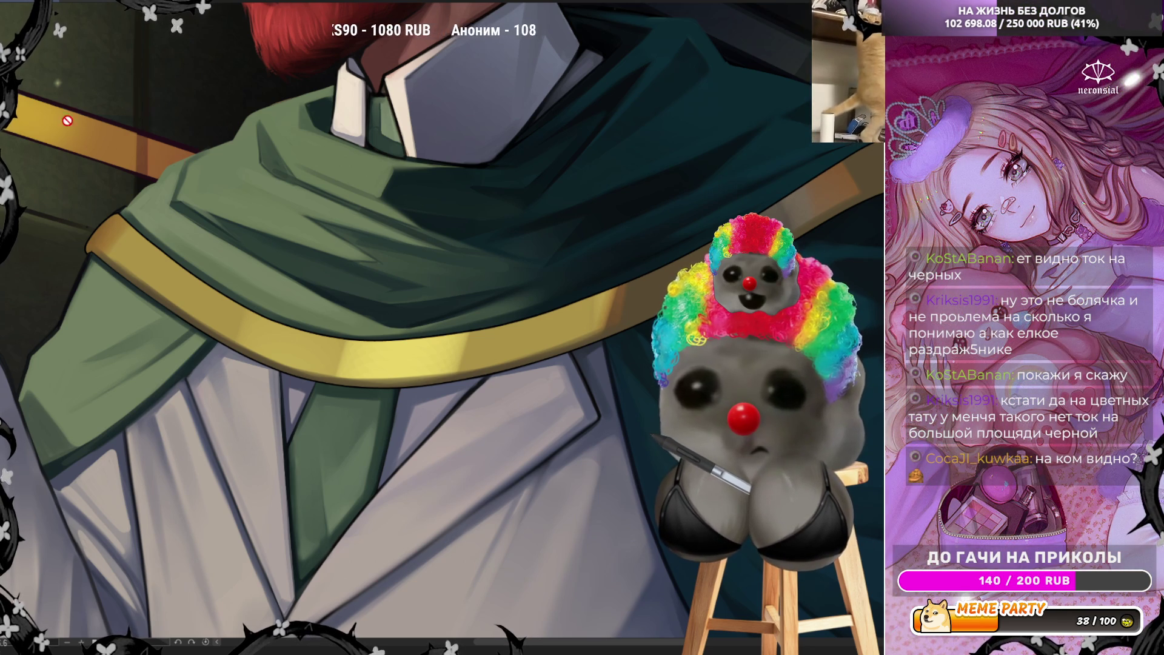
scroll(514, 335, down, 2)
- Zoom to the dim background wall and glowing light panel behind the man
scroll(515, 335, down, 2)
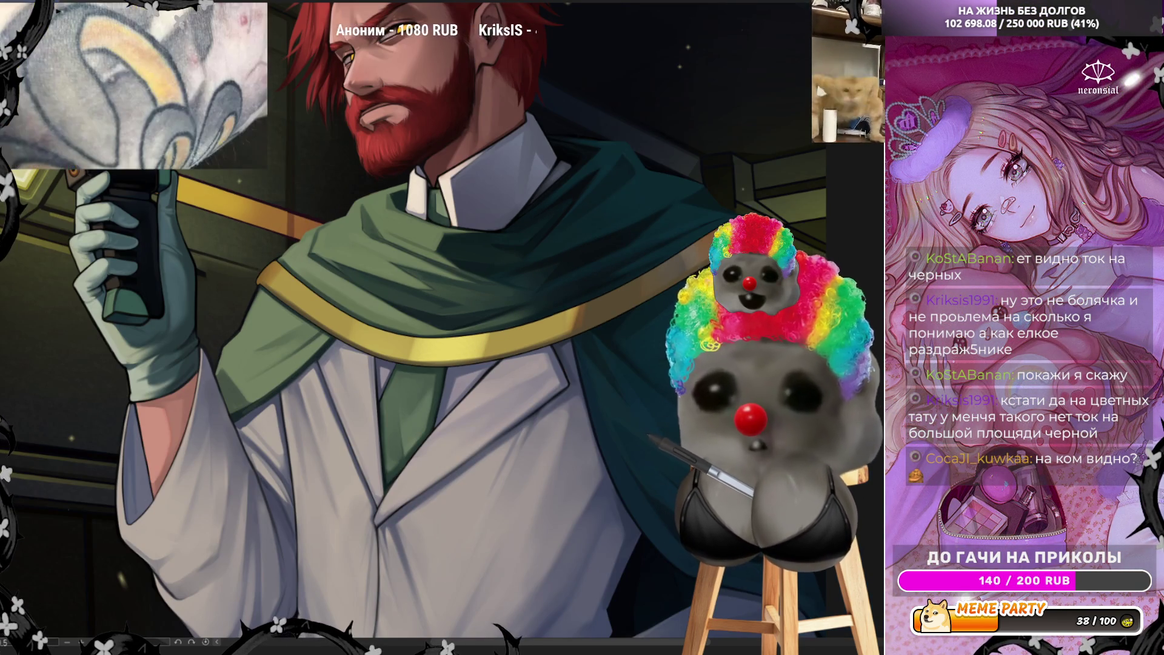
scroll(97, 61, up, 5)
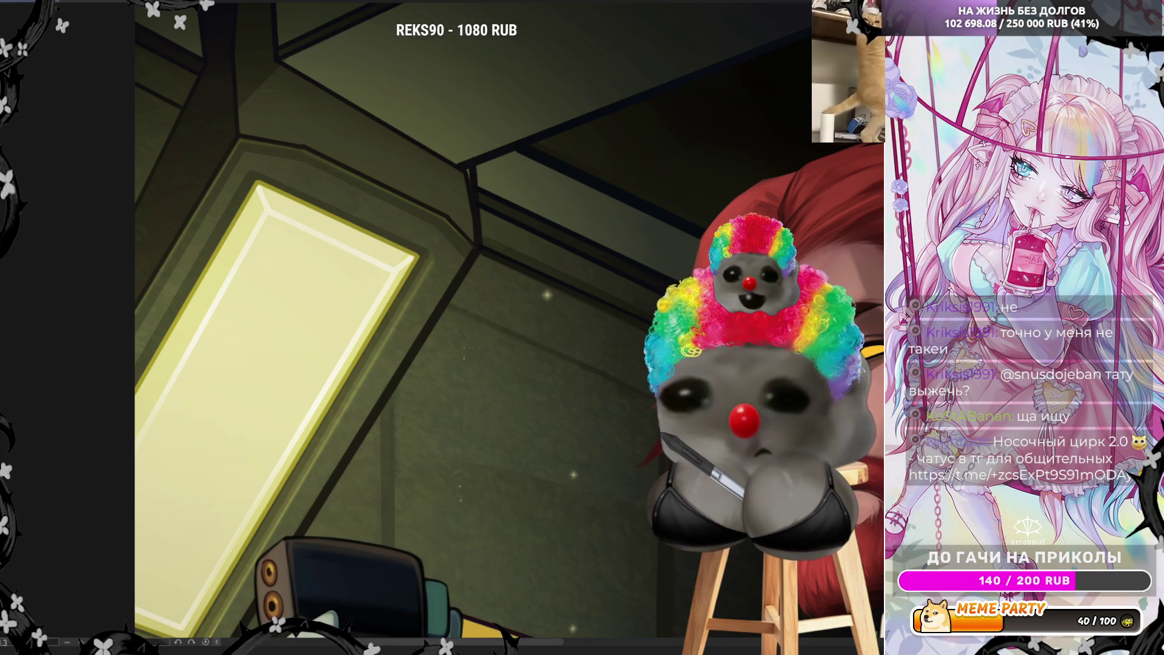
scroll(384, 358, down, 2)
- Zoom in on the gloved hand and sample a colour from the dark device
scroll(385, 358, down, 2)
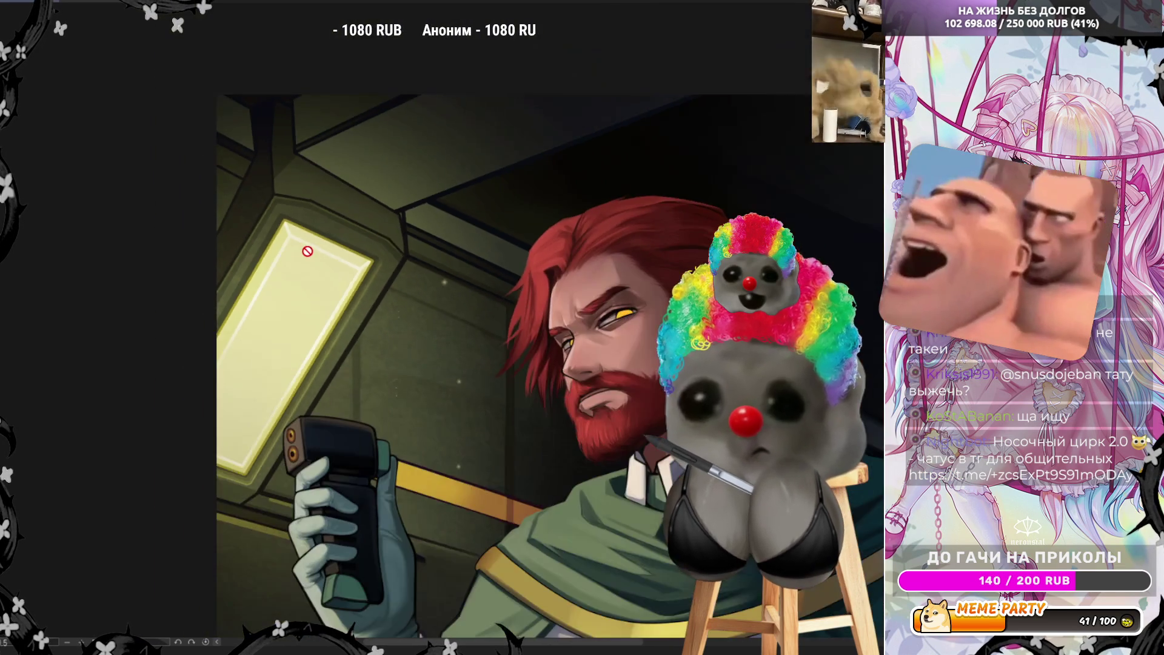
scroll(374, 490, up, 4)
scroll(374, 491, up, 1)
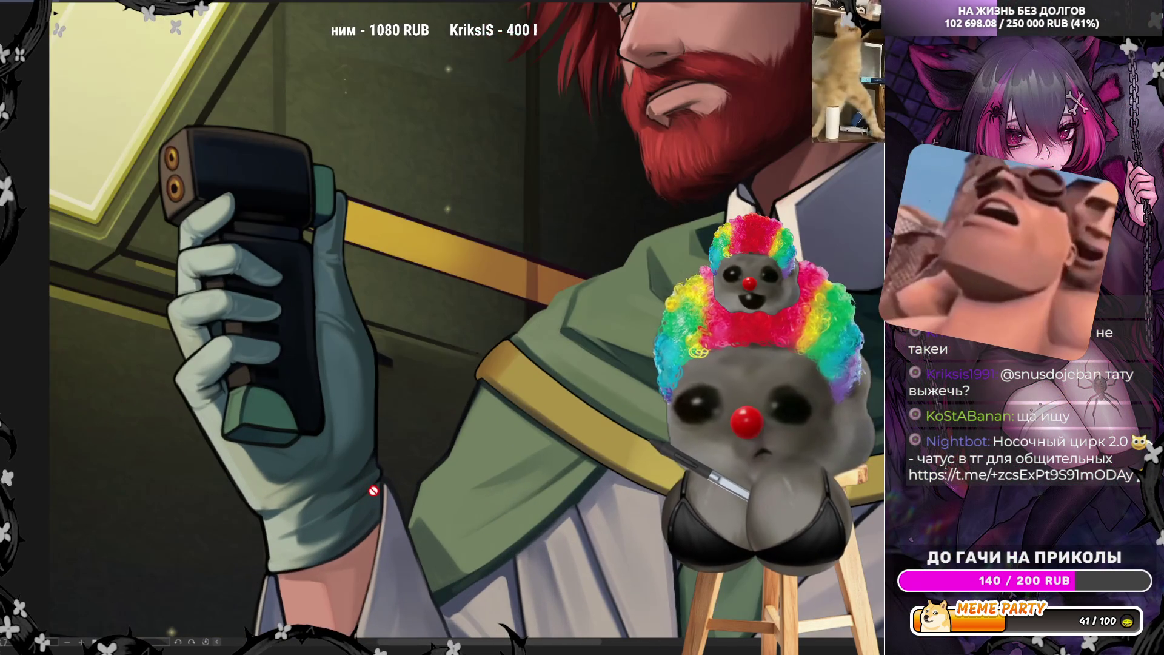
scroll(369, 505, down, 1)
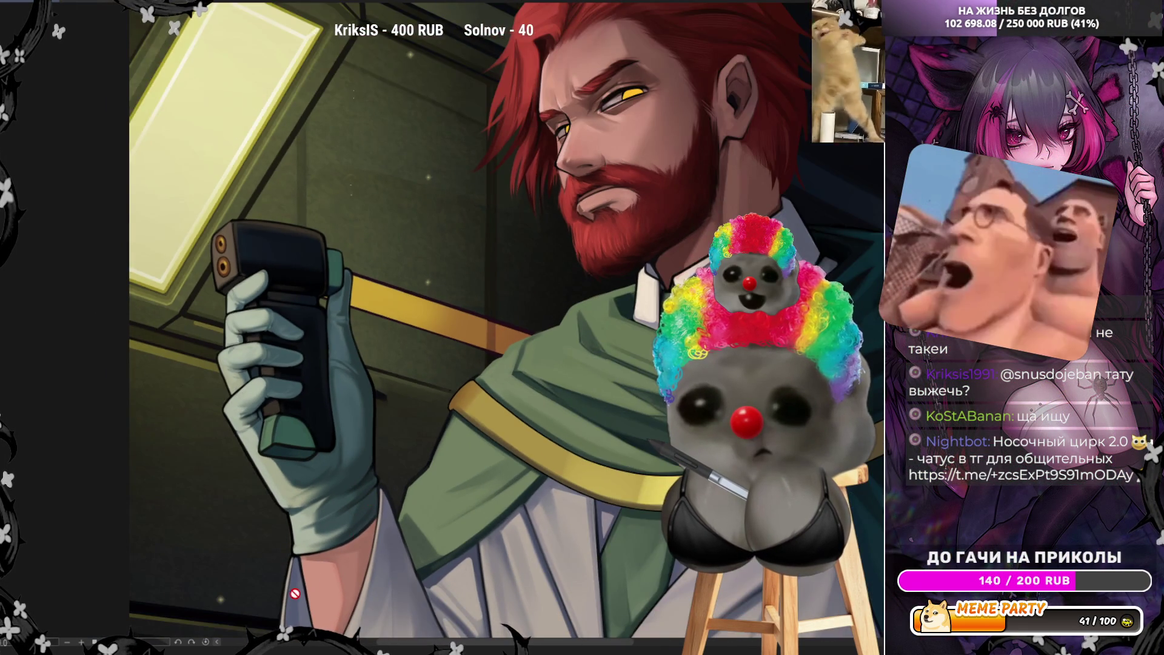
scroll(369, 504, up, 1)
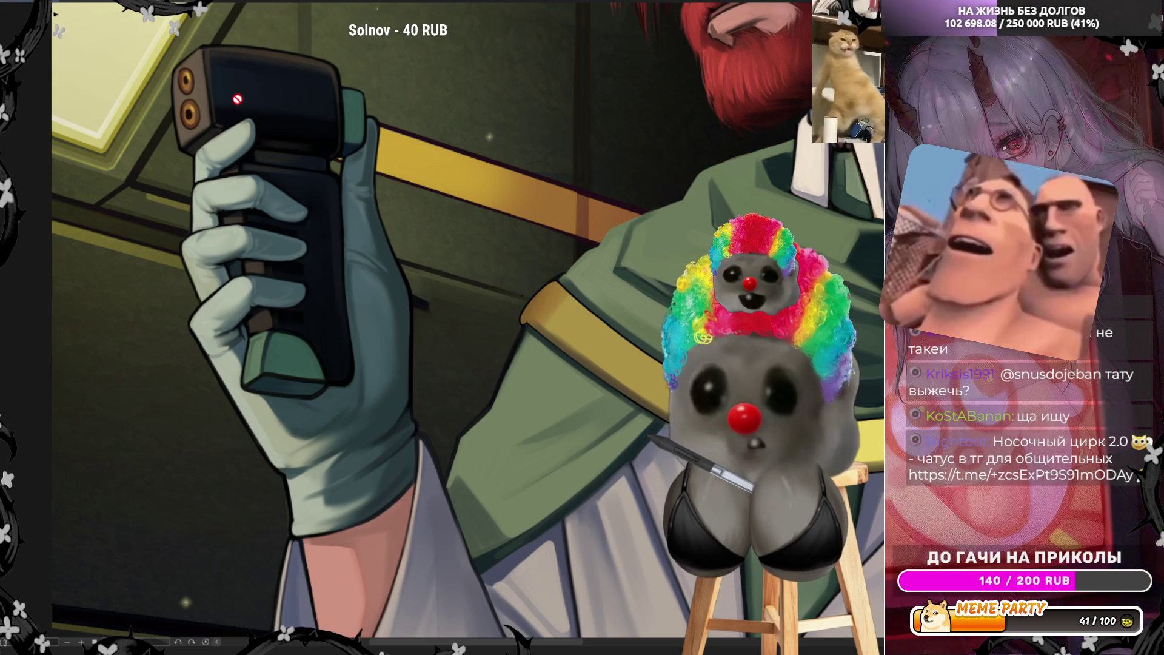
scroll(185, 67, up, 3)
alt+click(192, 110)
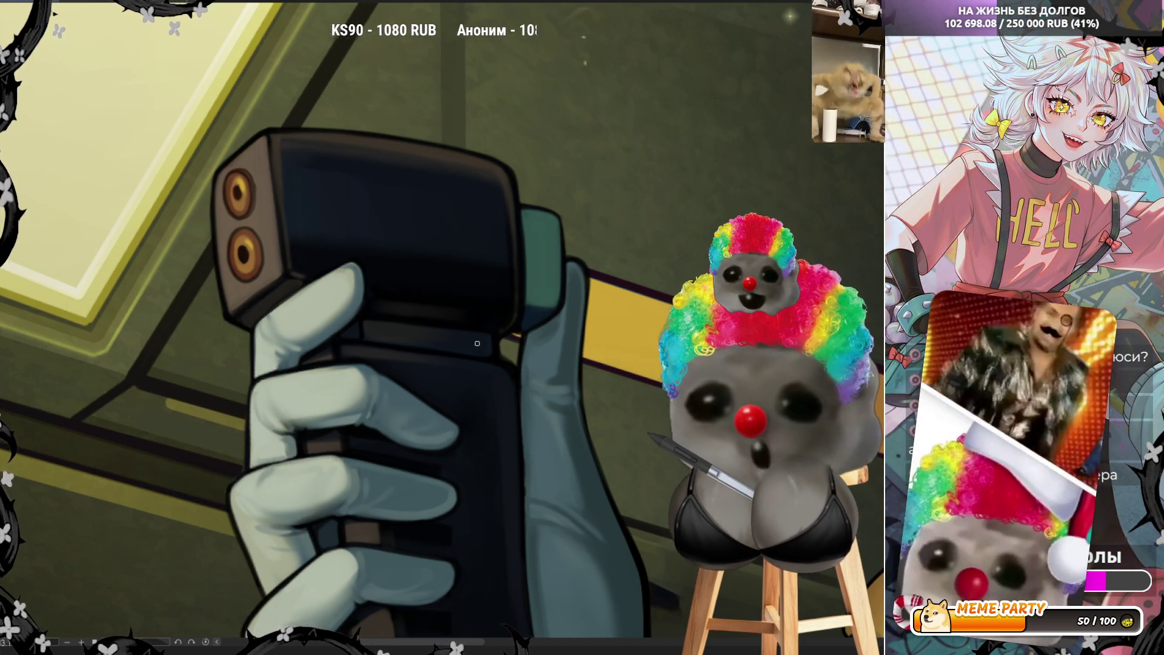
- Zoom out from the device until the full canvas fits the window
scroll(477, 343, down, 5)
scroll(493, 400, up, 4)
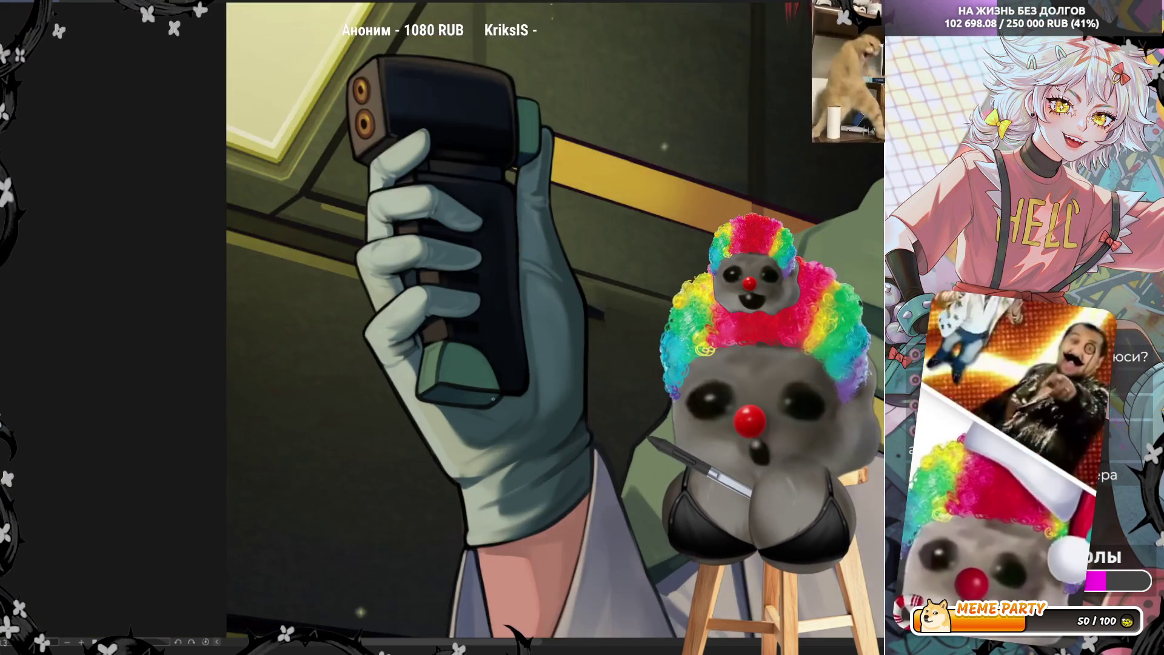
scroll(493, 398, up, 3)
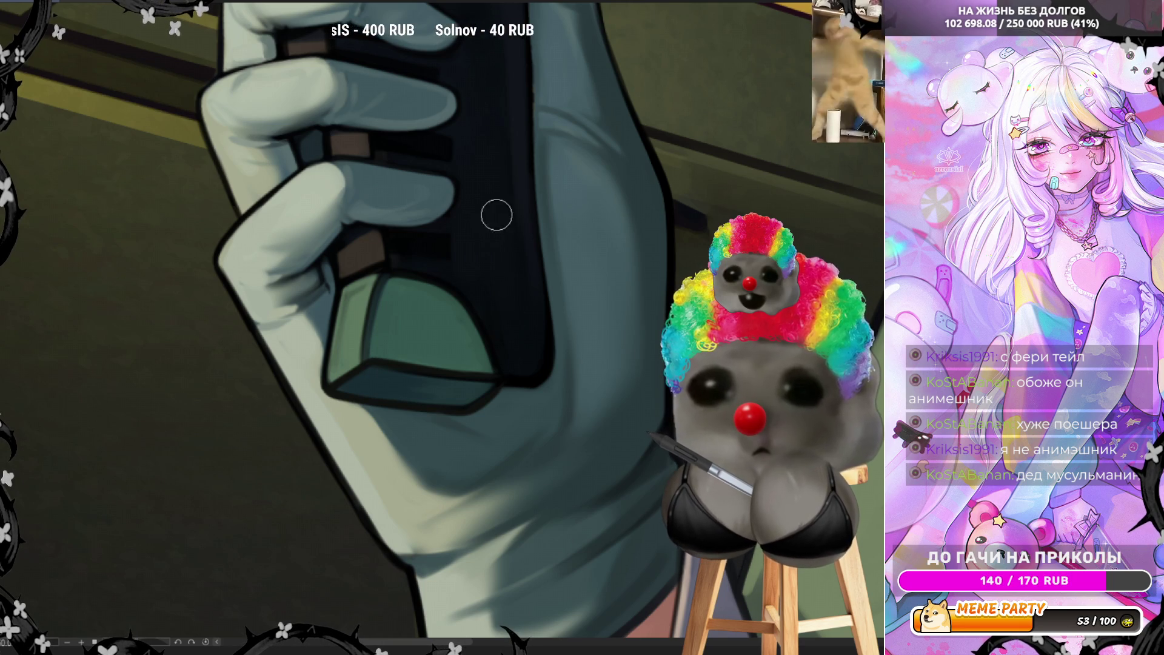
scroll(495, 291, down, 3)
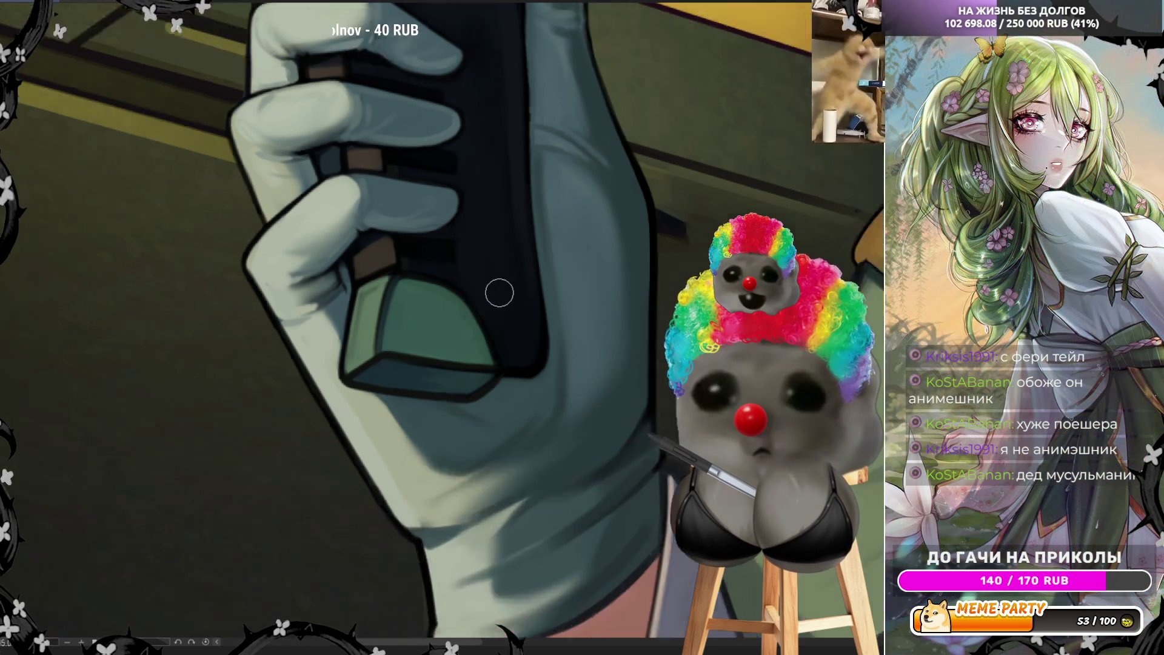
scroll(364, 207, down, 3)
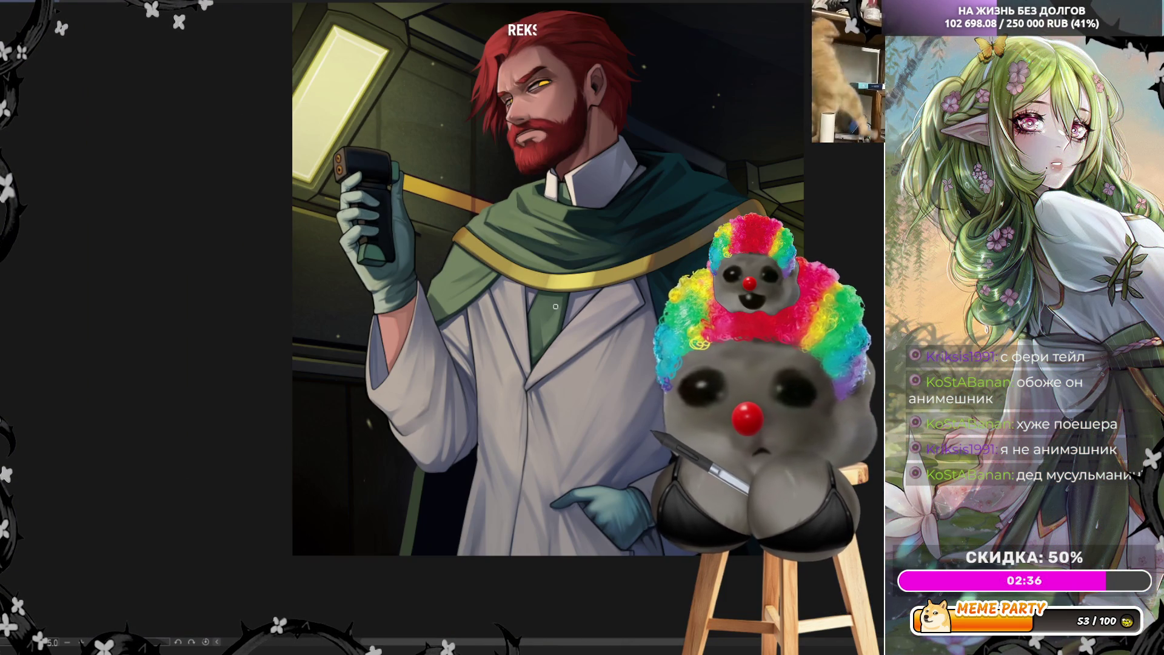
- Zoom in on the lower coat and teal-gloved hand, then mirror the canvas horizontally
scroll(443, 330, down, 2)
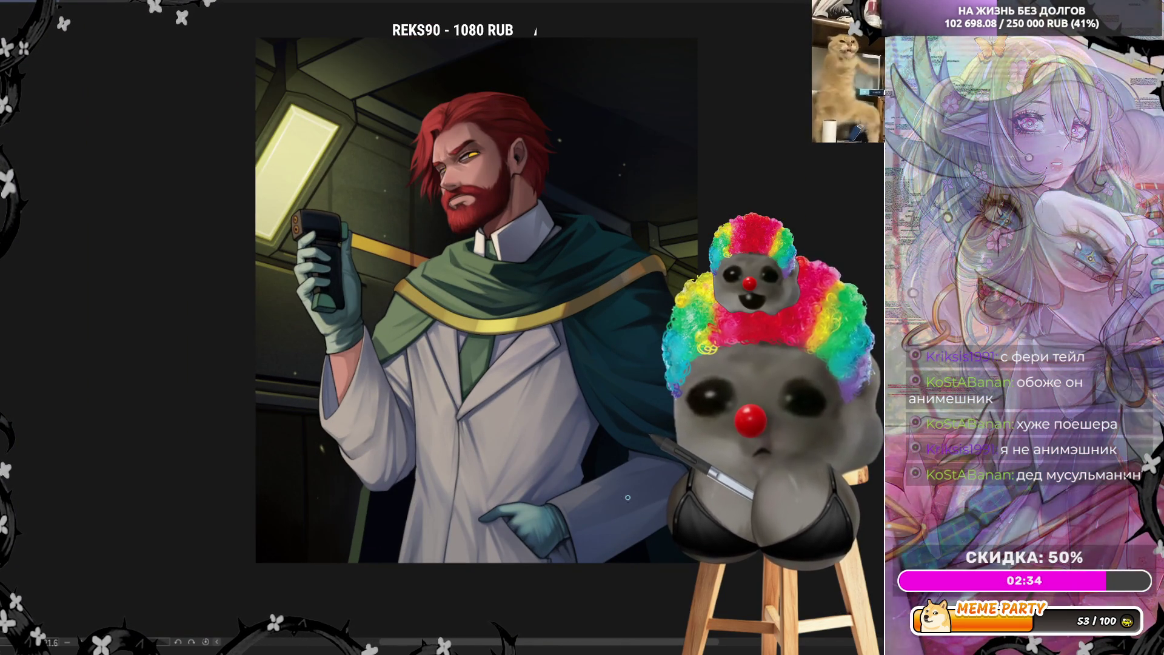
scroll(588, 531, up, 2)
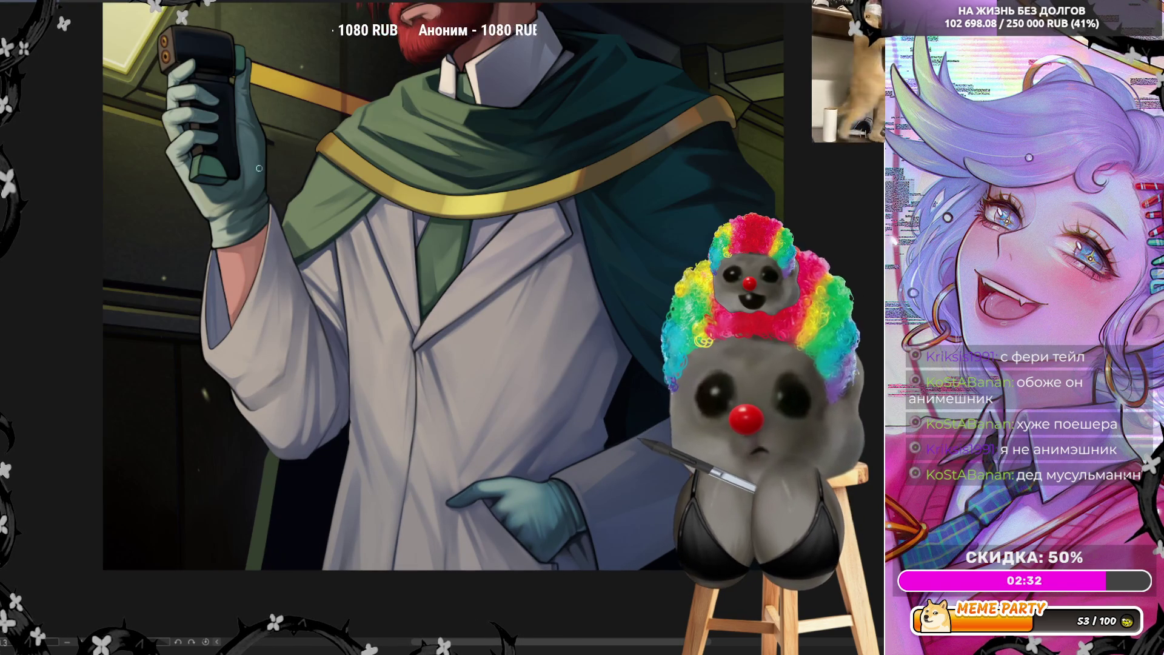
scroll(527, 489, up, 2)
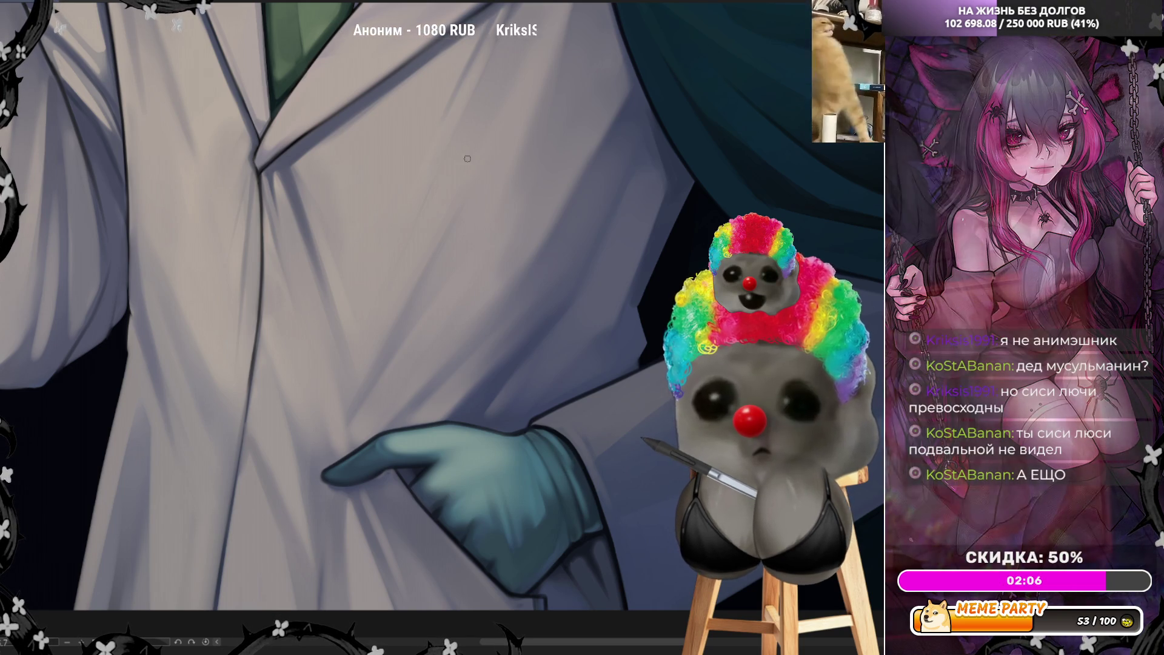
key(h)
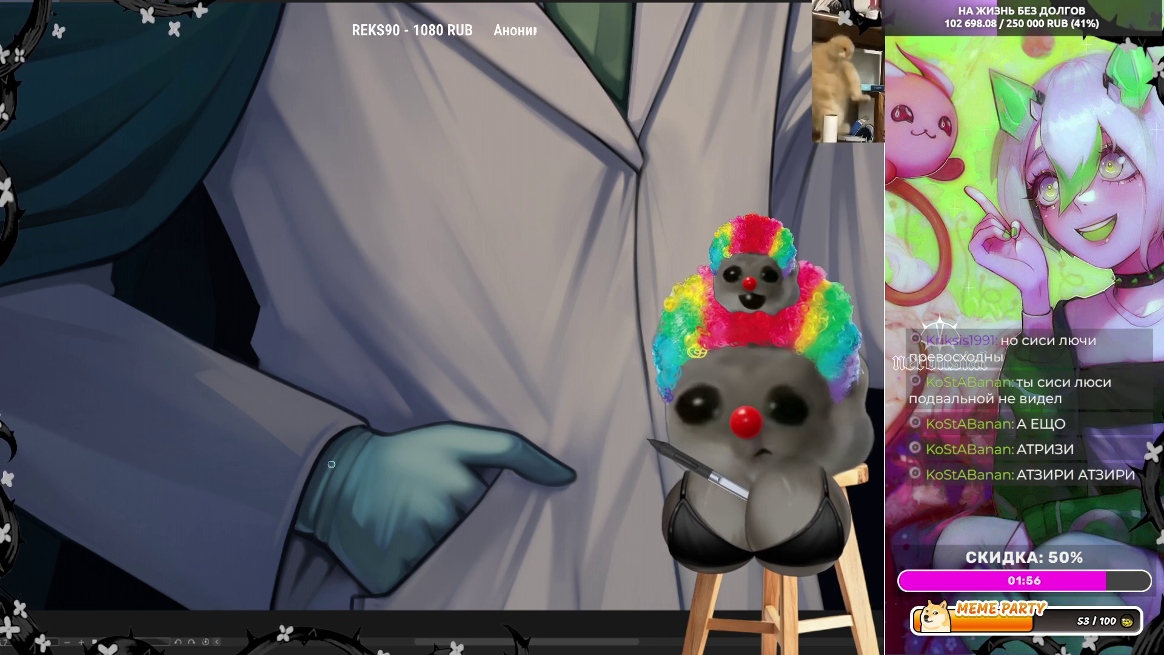
- Zoom out to the whole character, then back in on the coat's chest and collar
scroll(336, 446, down, 4)
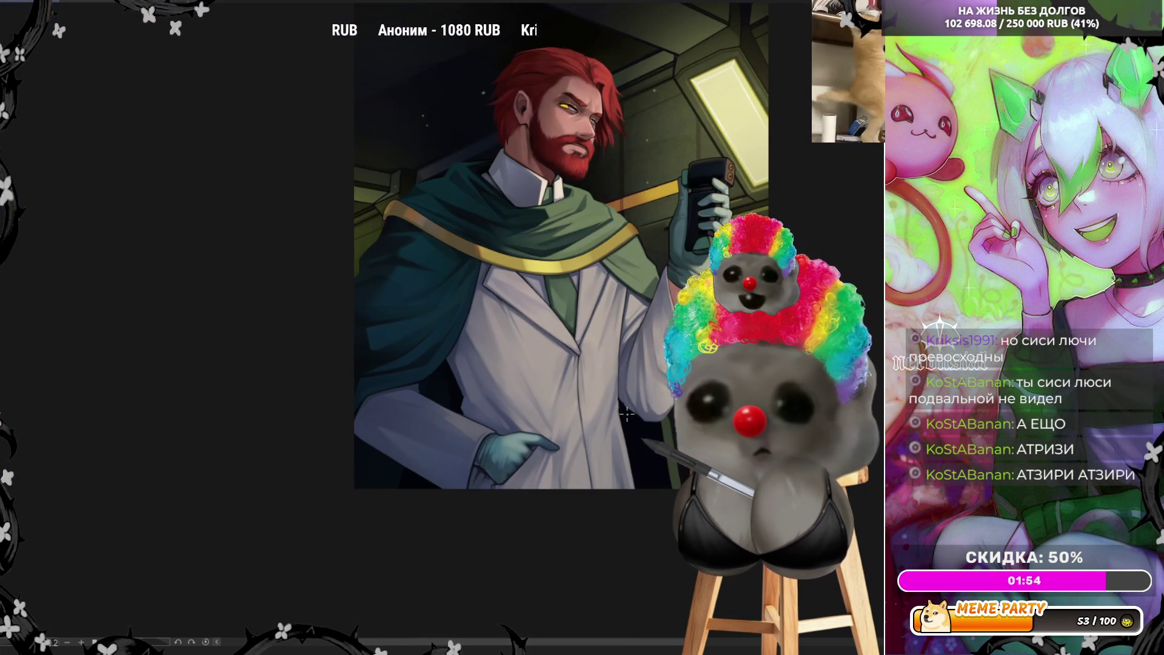
scroll(601, 444, up, 4)
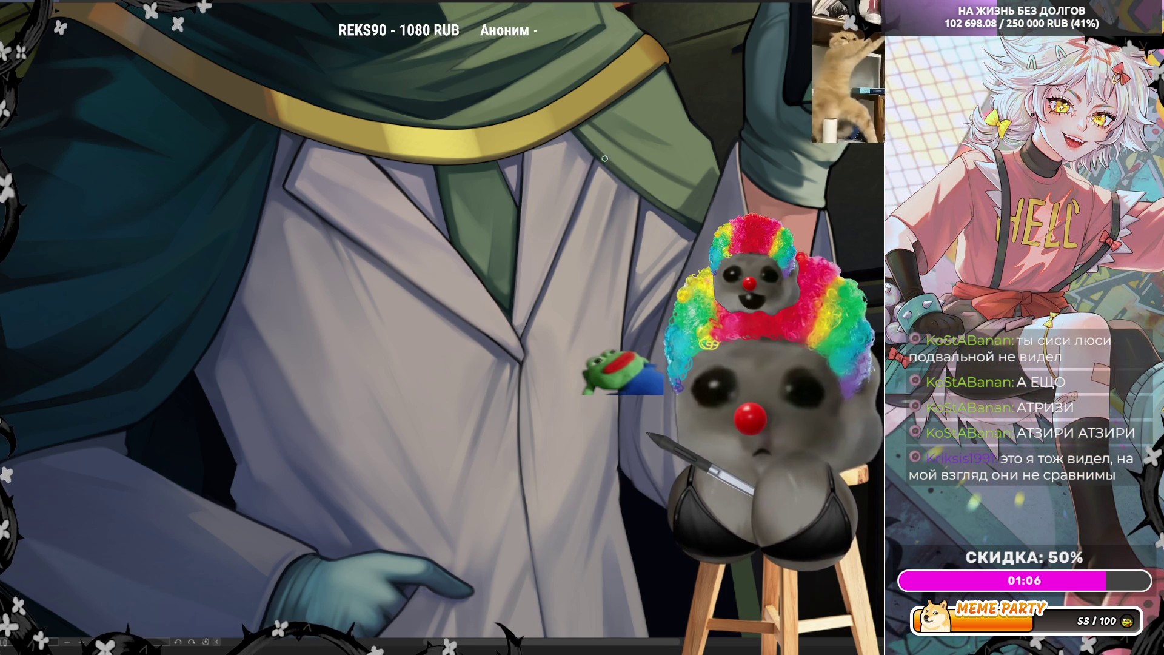
- Sample the grey shading colour from the white coat's lapel
alt+click(668, 84)
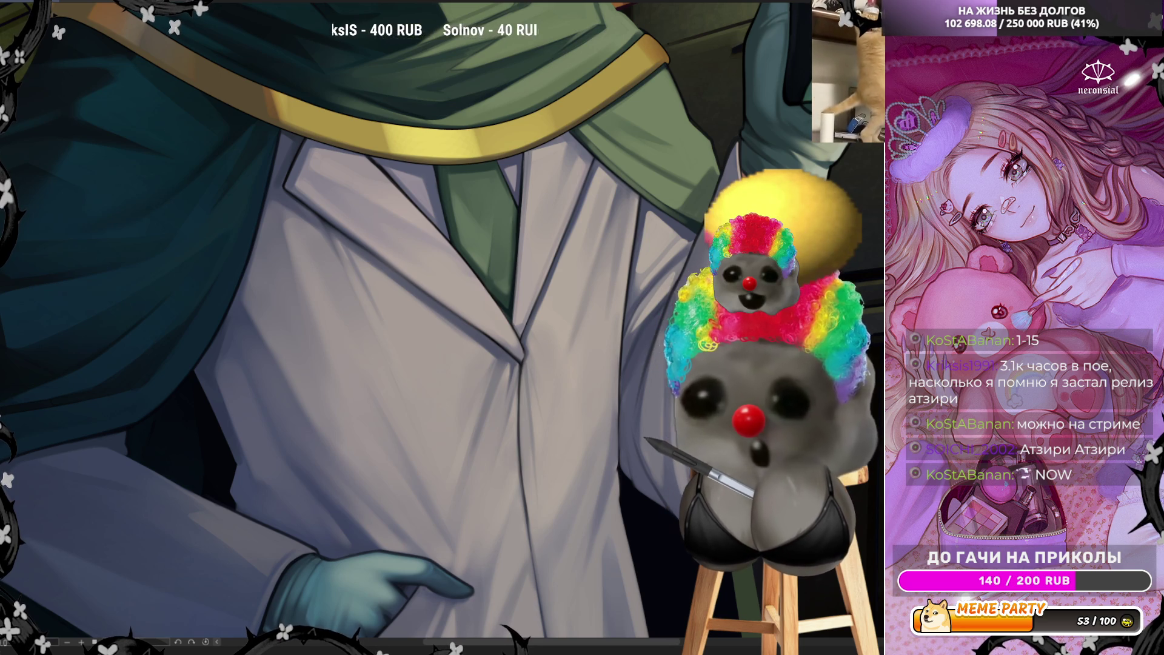
- Zoom in closer on the coat's lapel beside the green tie
scroll(475, 248, down, 2)
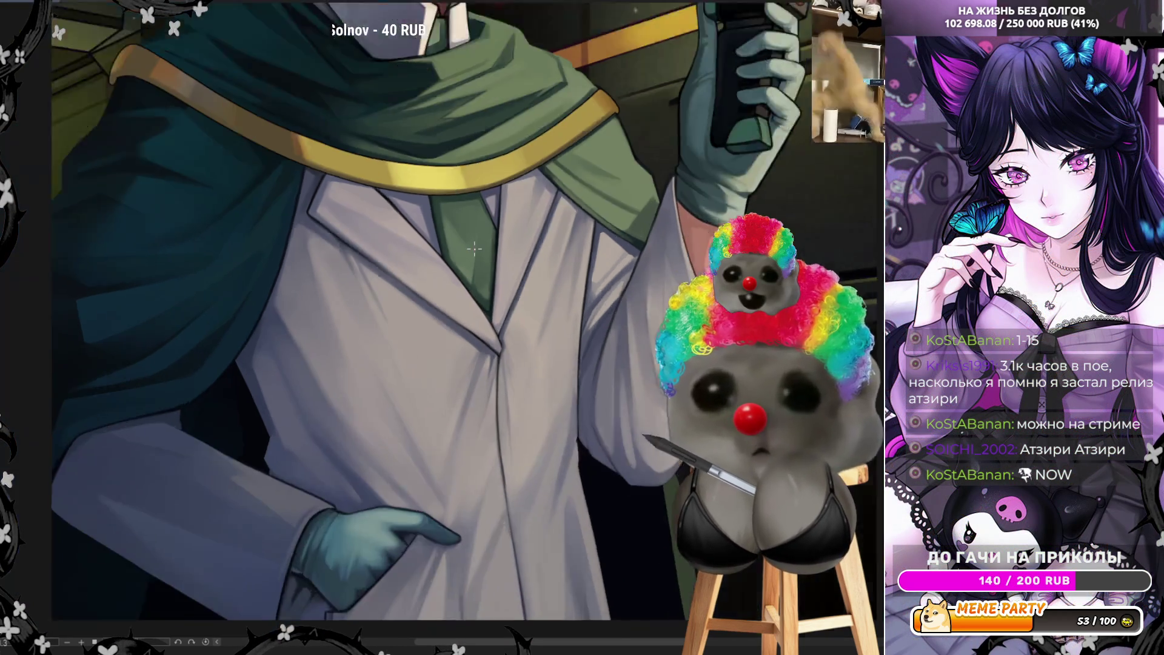
scroll(475, 247, up, 4)
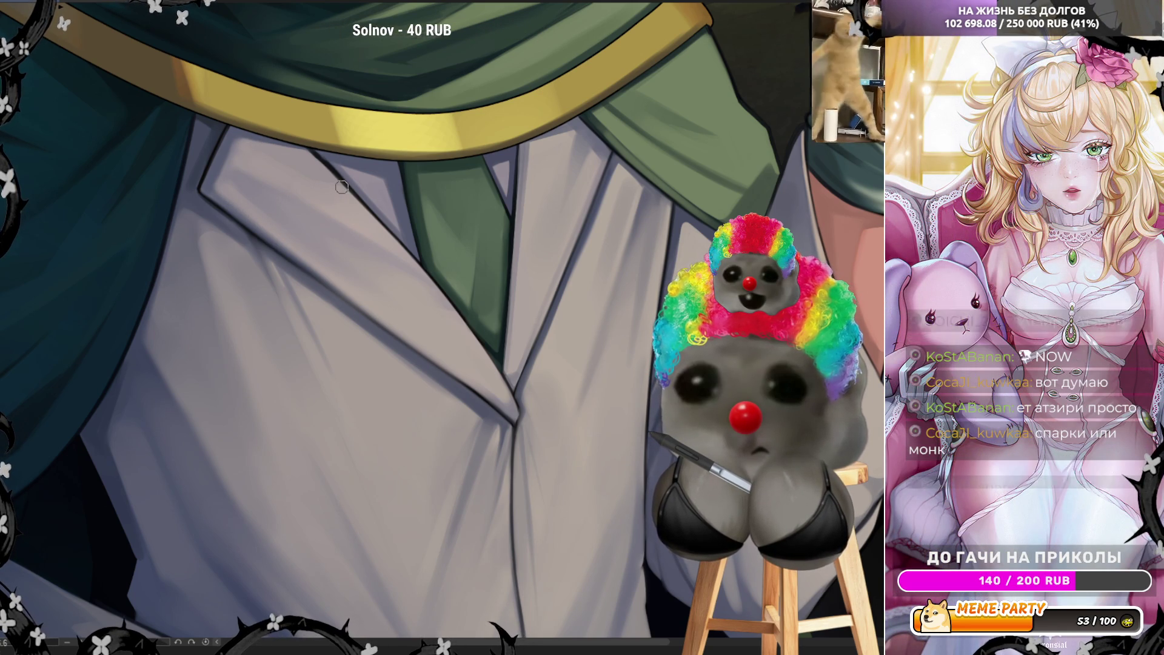
- Enlarge the brush for broad shading strokes across the white coat's collar and lapels
key(bracketright)
key(bracketright)
key(bracketright)
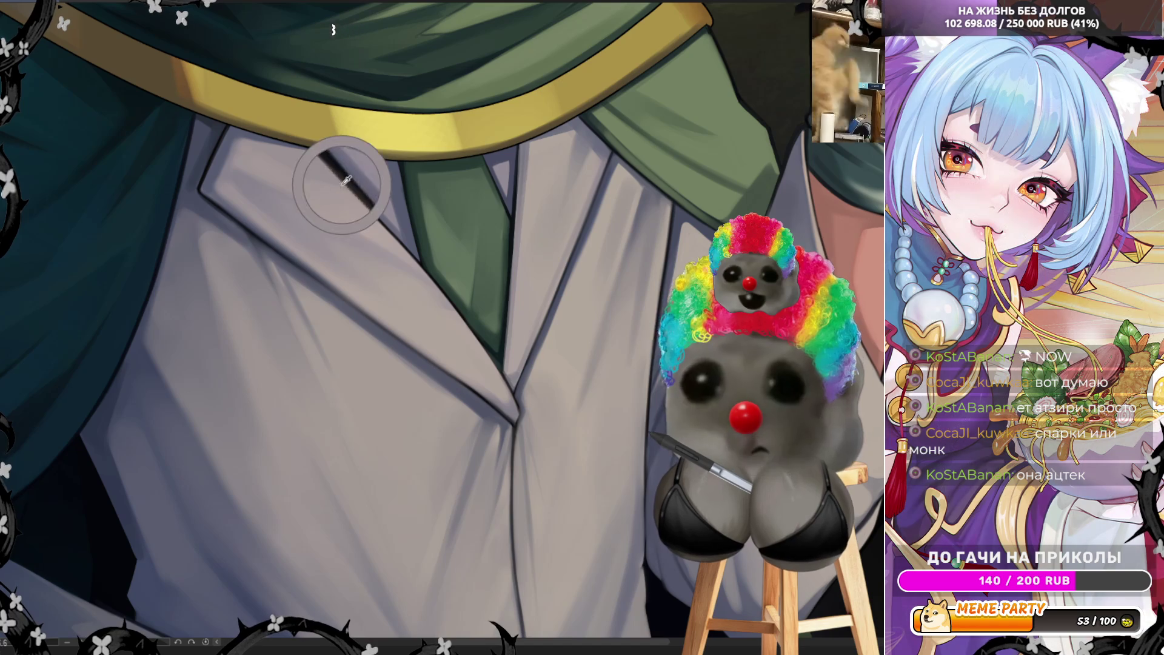